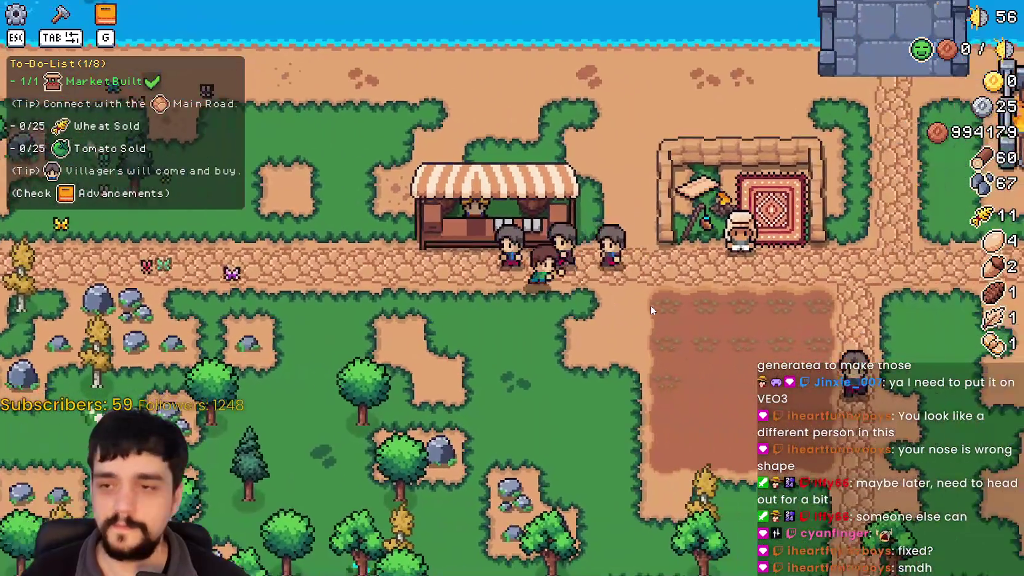
# Walk along the top row of the tilled field, planting wheat seedlings in each plot
pyautogui.press('d')
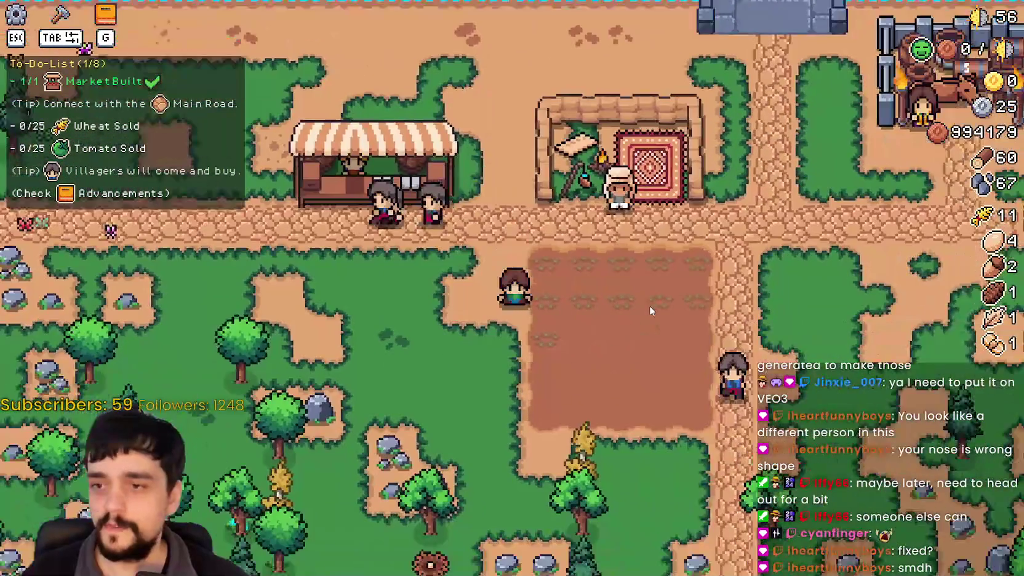
pyautogui.click(637, 300)
pyautogui.click(594, 289)
pyautogui.press('d')
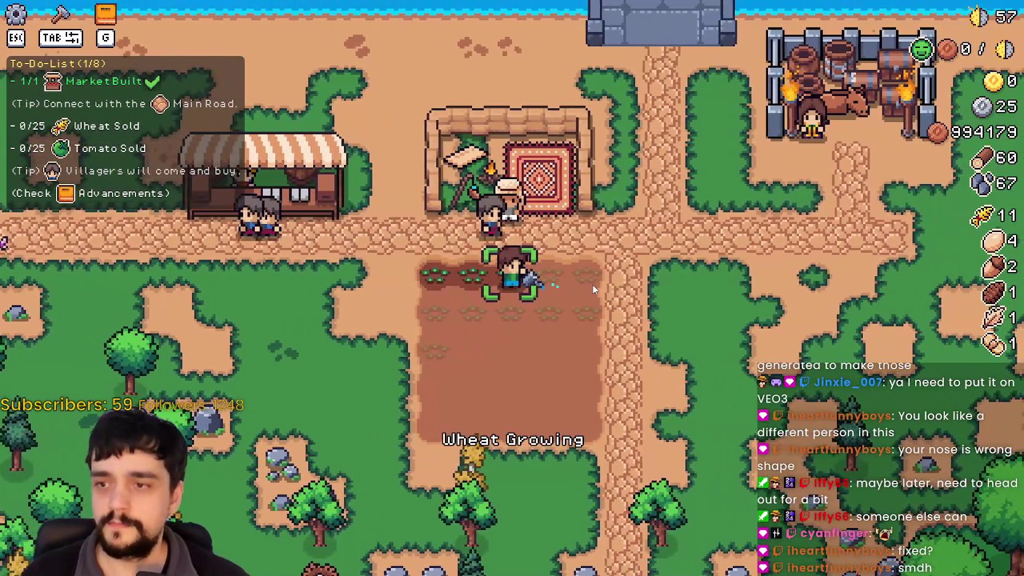
pyautogui.click(593, 289)
pyautogui.press('d')
pyautogui.click(589, 286)
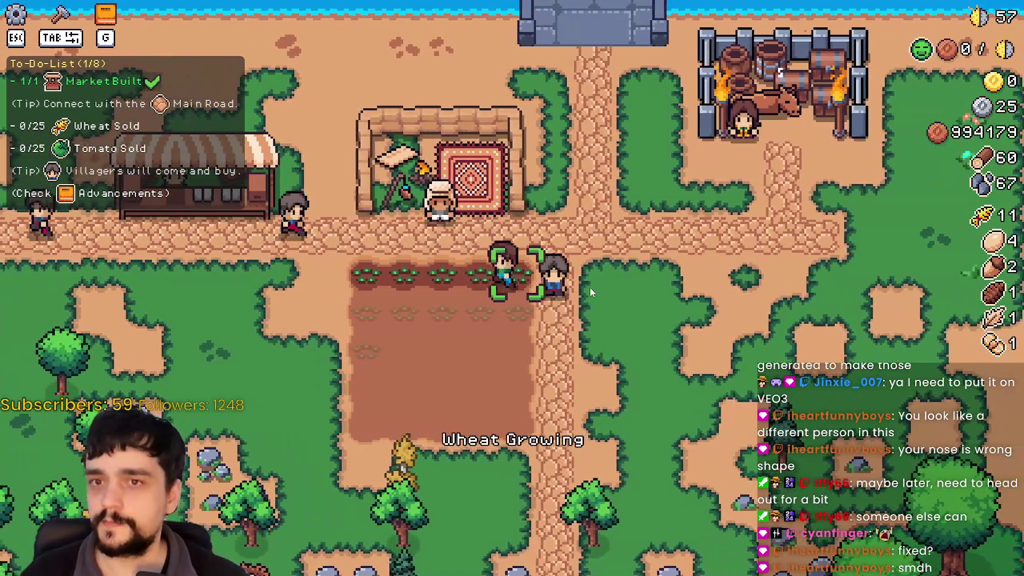
# Walk up to the road and glance at the merchant seller's trade window
pyautogui.press('w')
pyautogui.press('e')
pyautogui.press('Escape')
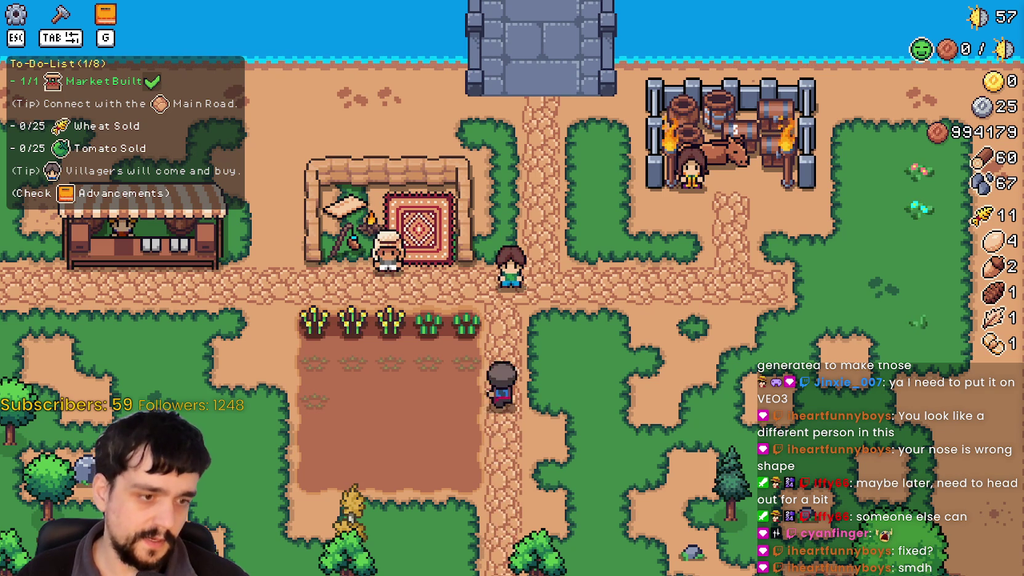
# Search the localization spreadsheet for 'Merchant Re' to locate the Merchant Restocker entry
pyautogui.hotkey('alt', 'Tab')
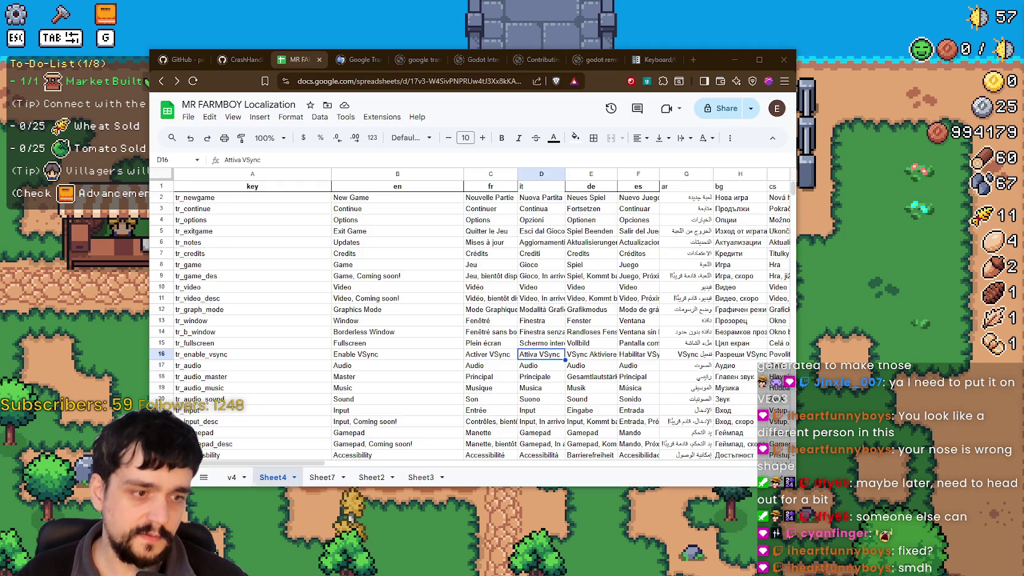
pyautogui.scroll(-5, 394, 342)
pyautogui.scroll(-5, 394, 342)
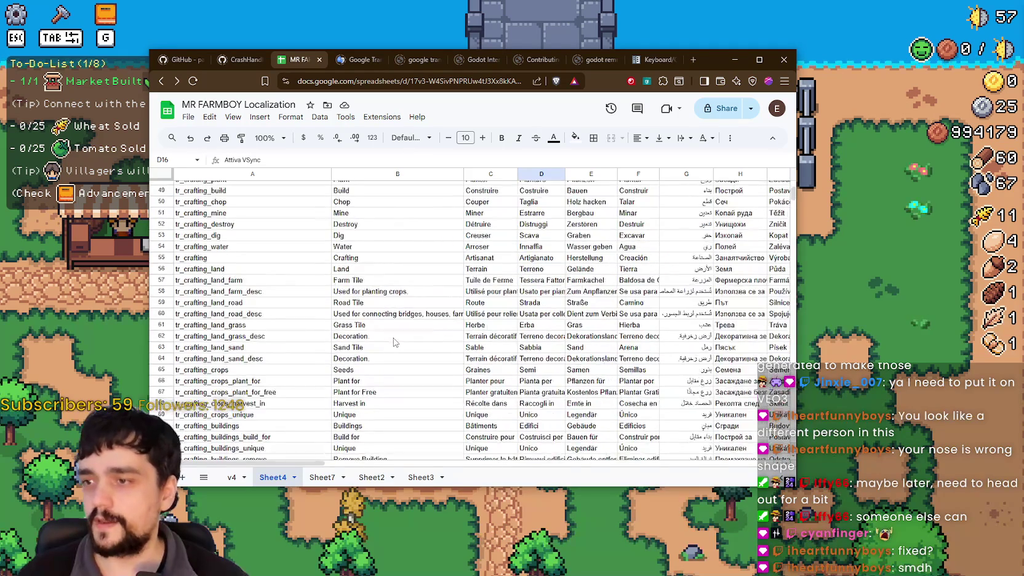
pyautogui.click(412, 335)
pyautogui.hotkey('ctrl', 'f')
pyautogui.write('Merchant Re')
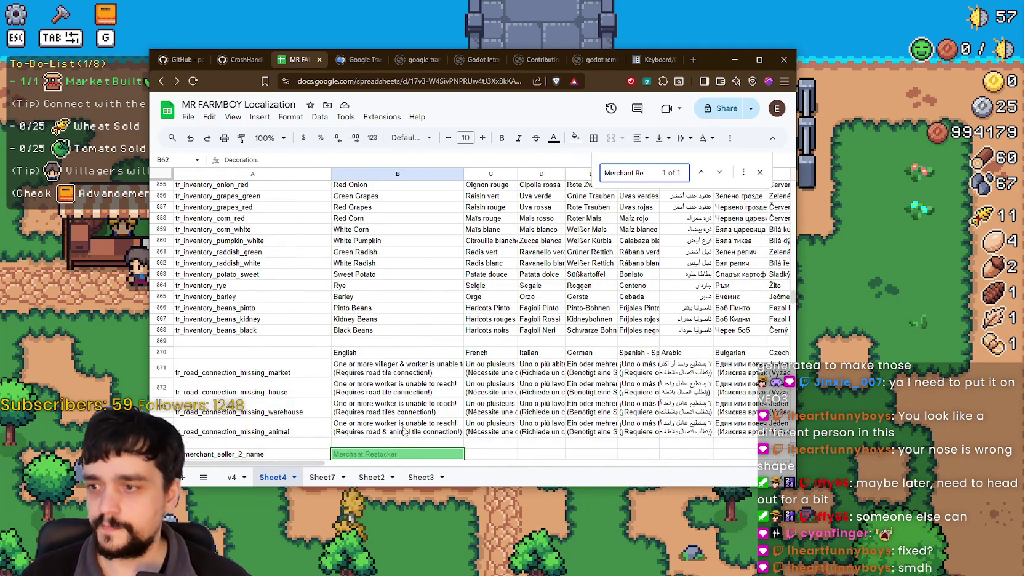
pyautogui.press('Return')
# Change cell B876 from 'Merchant Restocker' to 'Merchant Supplier', then return to the game
pyautogui.click(398, 347)
pyautogui.moveTo(371, 348); pyautogui.dragTo(366, 351)
pyautogui.write('Suppli')
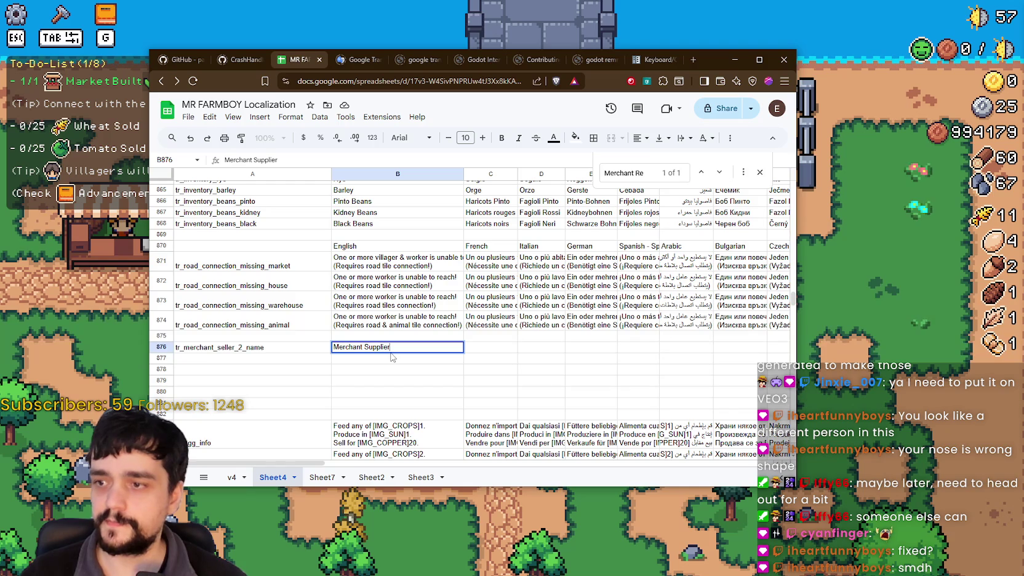
pyautogui.press('Return')
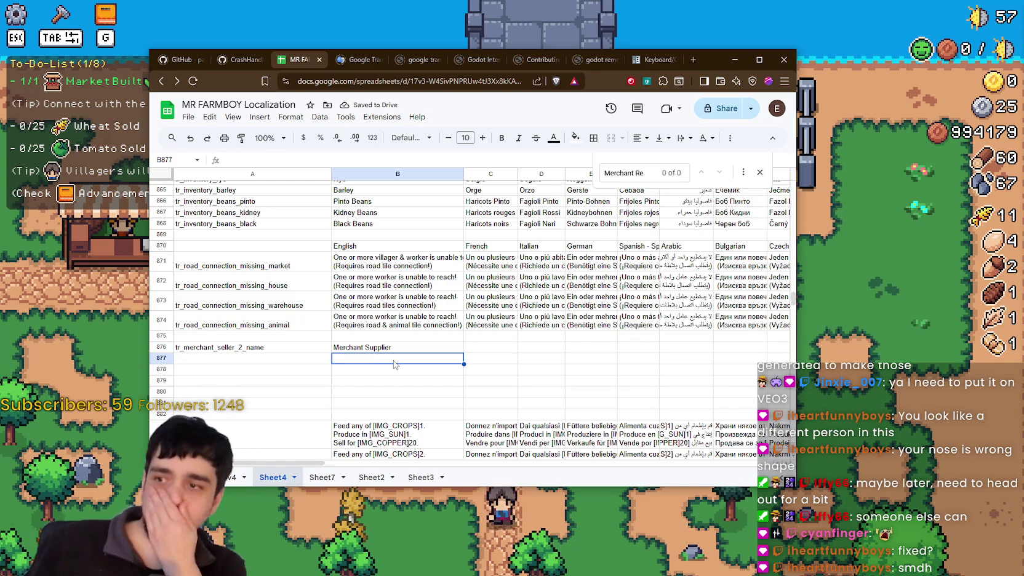
pyautogui.click(415, 346)
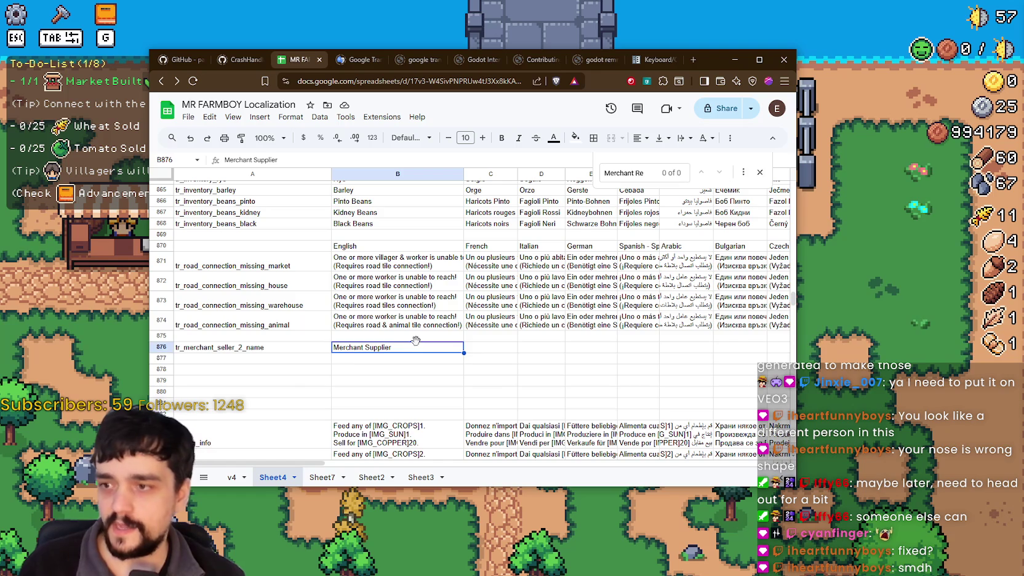
pyautogui.click(366, 381)
pyautogui.click(294, 370)
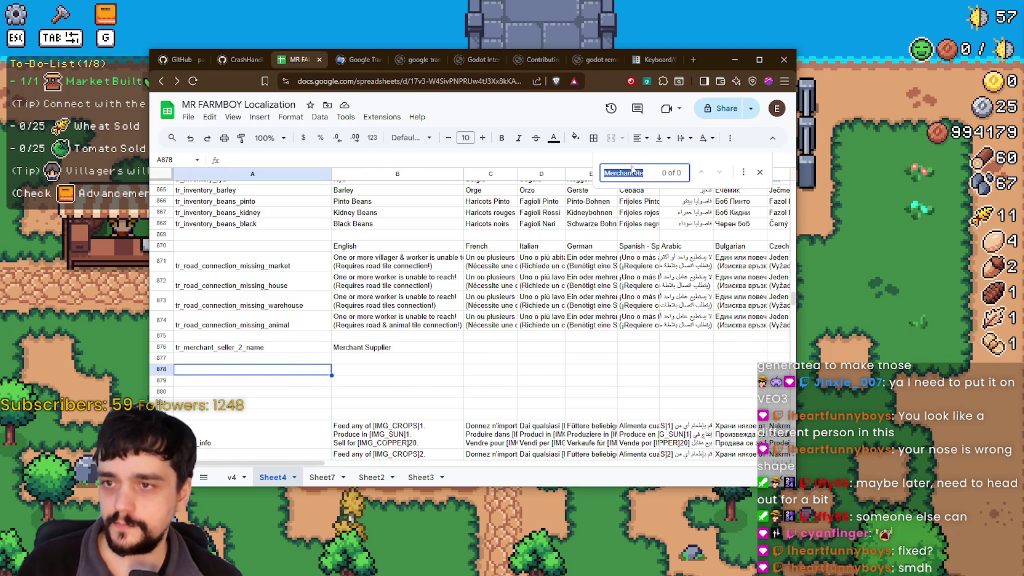
pyautogui.hotkey('alt', 'Tab')
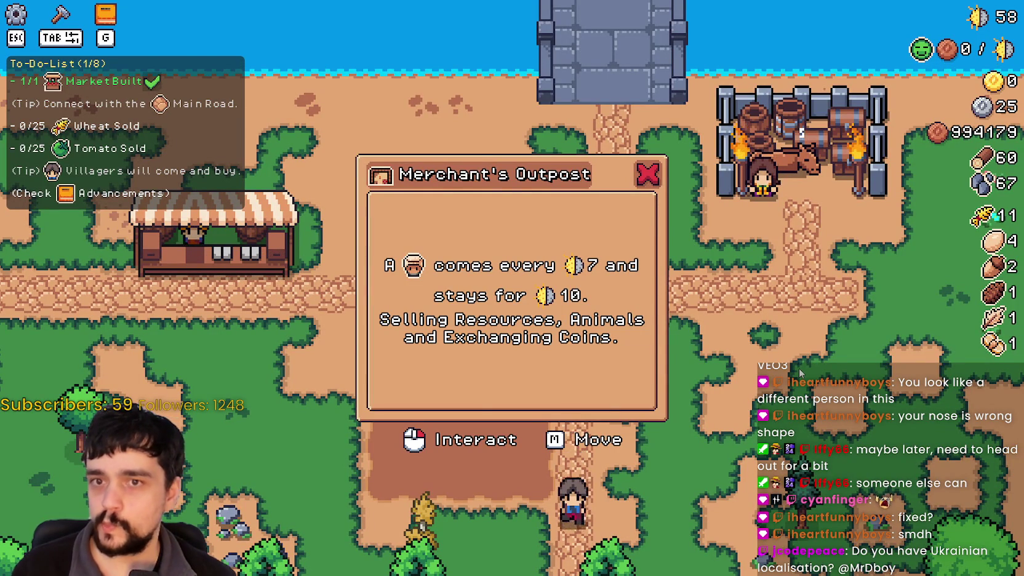
# Close the Merchant's Outpost info panel and compare its wording against the spreadsheet
pyautogui.press('Escape')
pyautogui.hotkey('alt', 'Tab')
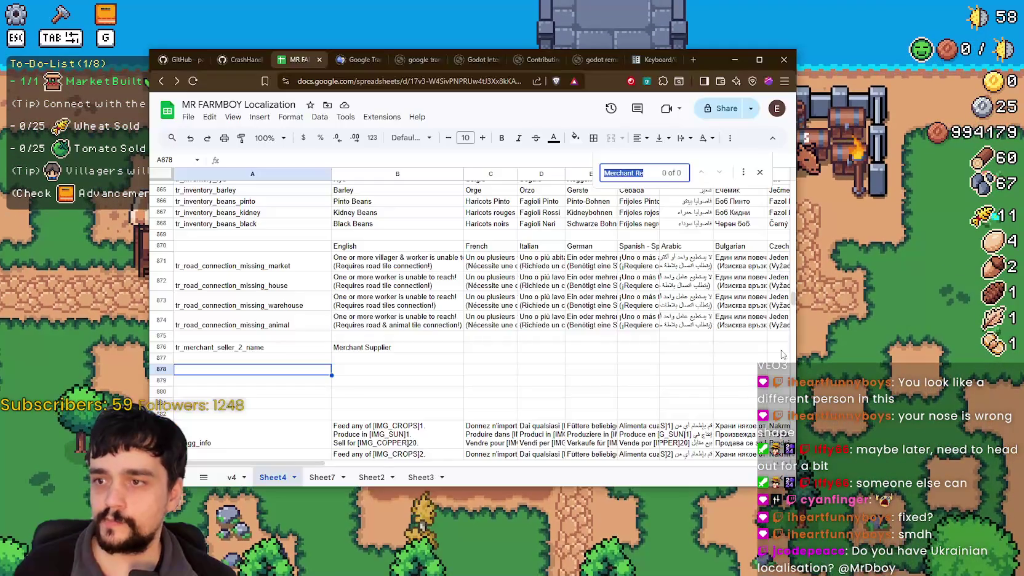
pyautogui.click(361, 361)
pyautogui.doubleClick(628, 174)
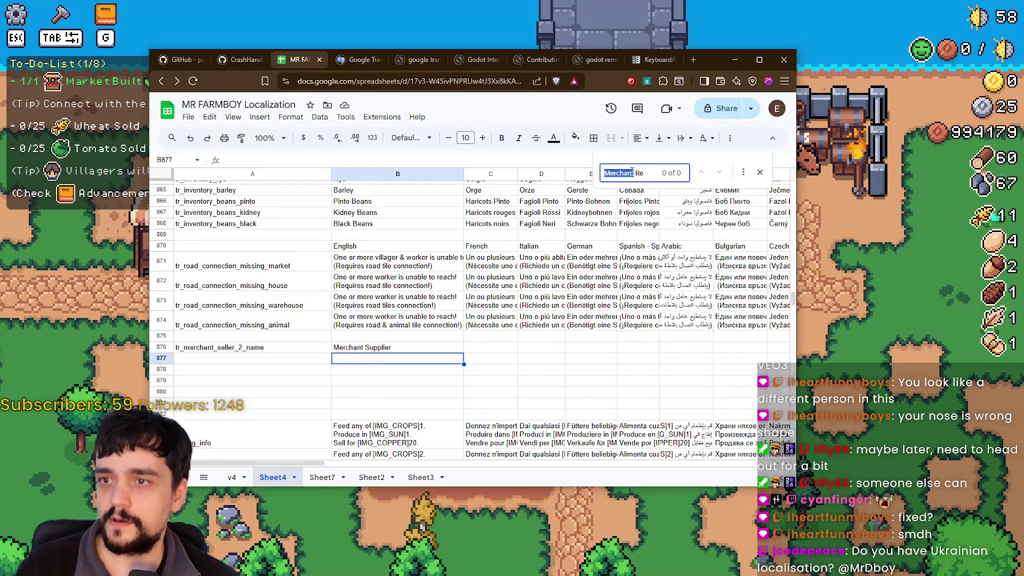
pyautogui.hotkey('alt', 'Tab')
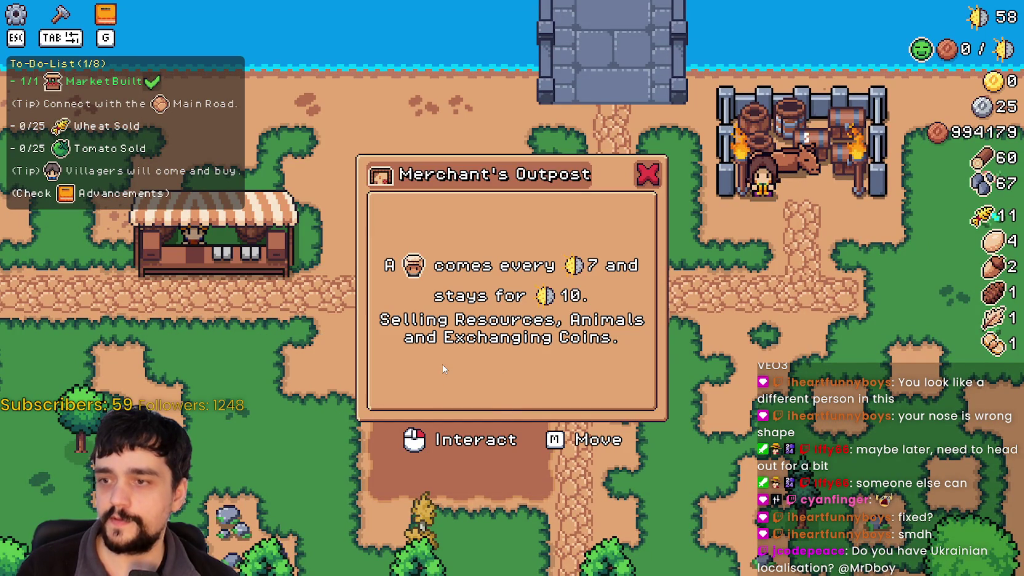
pyautogui.hotkey('alt', 'Tab')
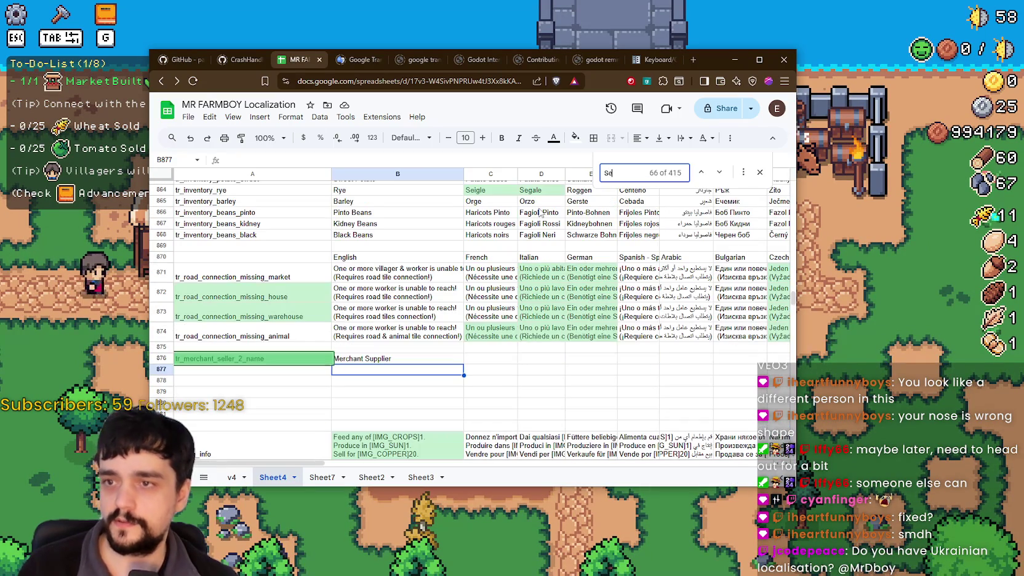
# Search the sheet for the Selling Resources text in cell B707
pyautogui.write('lling')
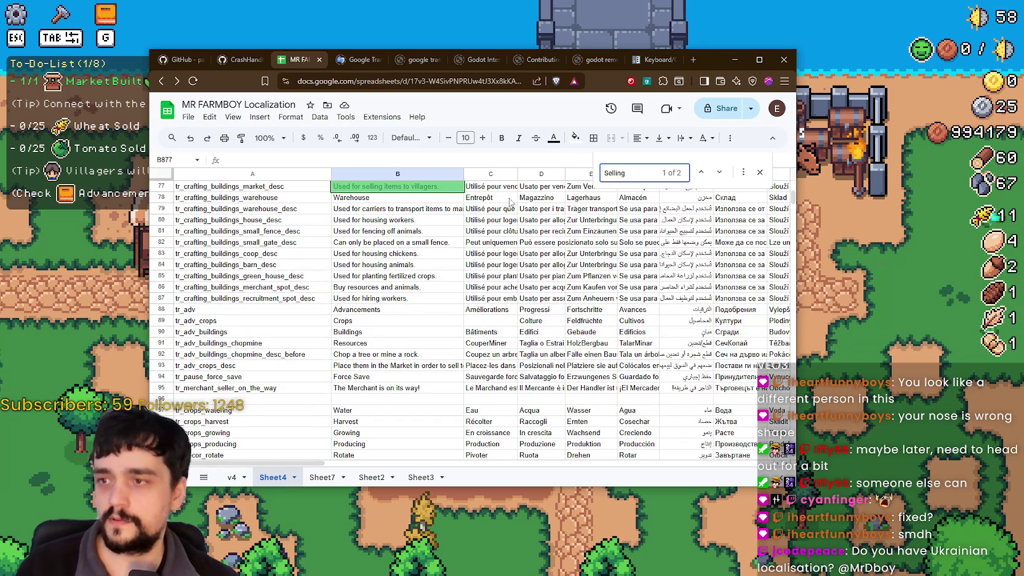
pyautogui.scroll(2, 472, 221)
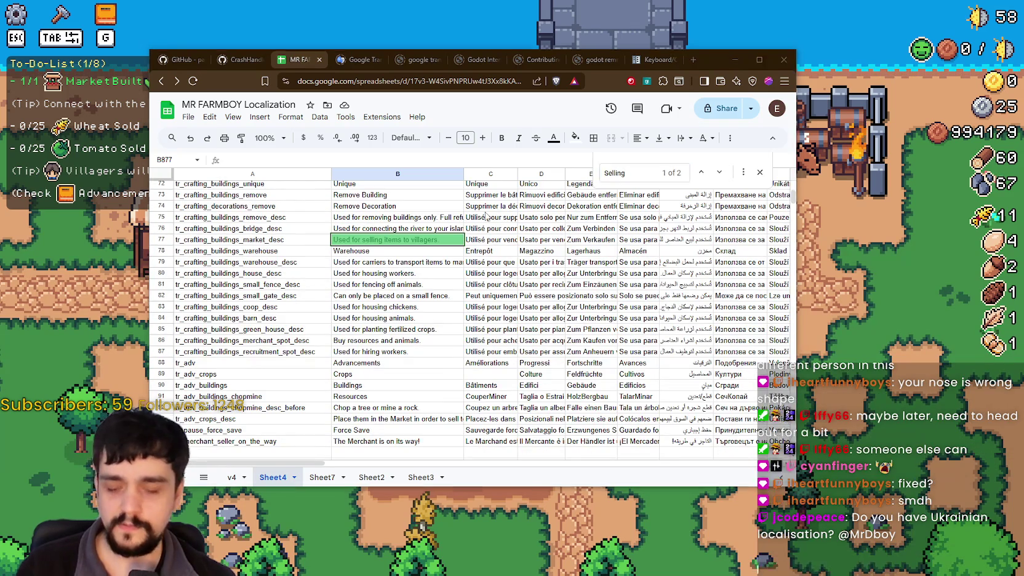
pyautogui.hotkey('alt', 'Tab')
pyautogui.hotkey('alt', 'Tab')
pyautogui.write(' res')
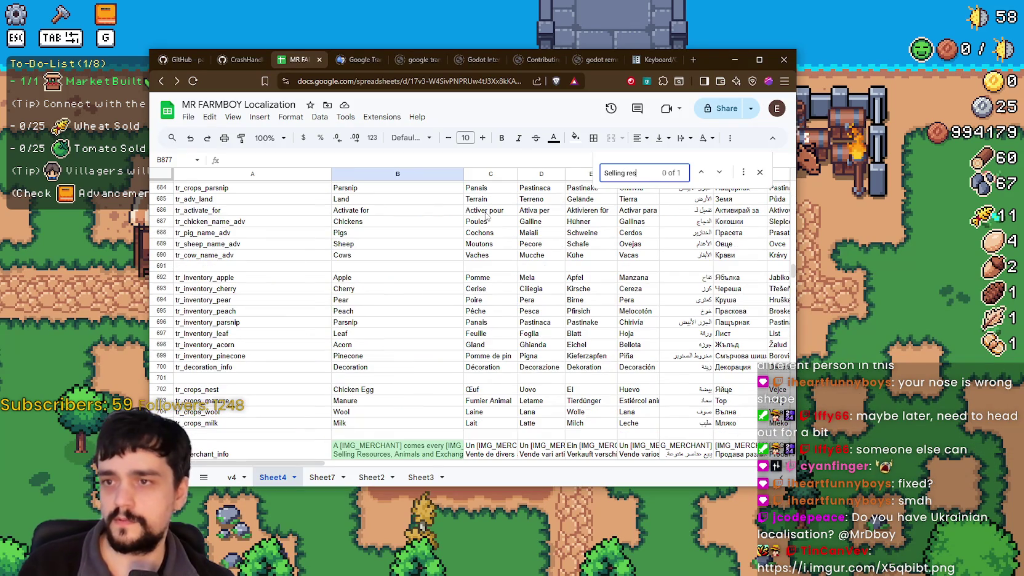
pyautogui.press('Return')
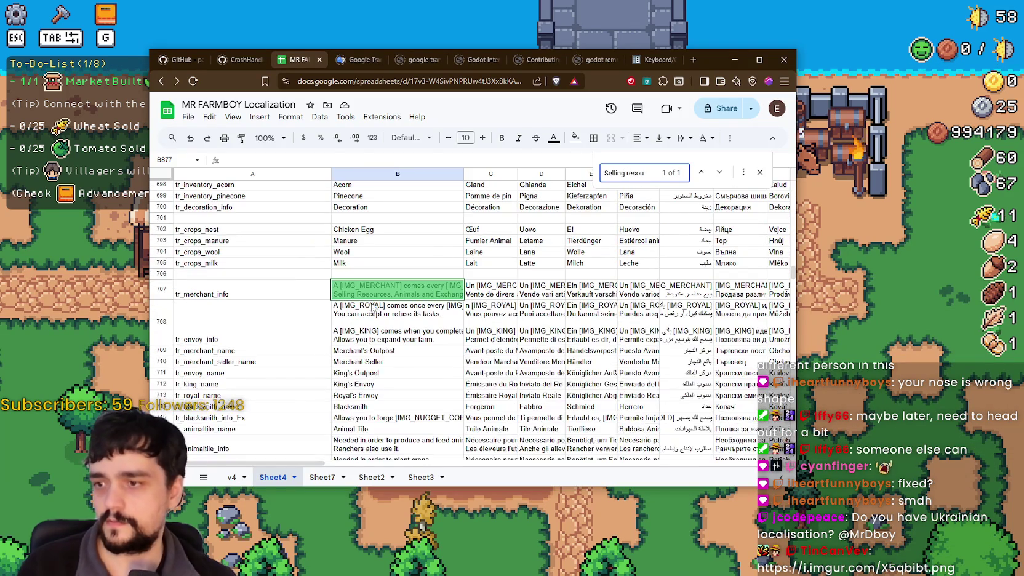
# Replace MERCHANT with SUPPLIER in B707's image tag so it reads [IMG_SUPPLIER]
pyautogui.press('Return')
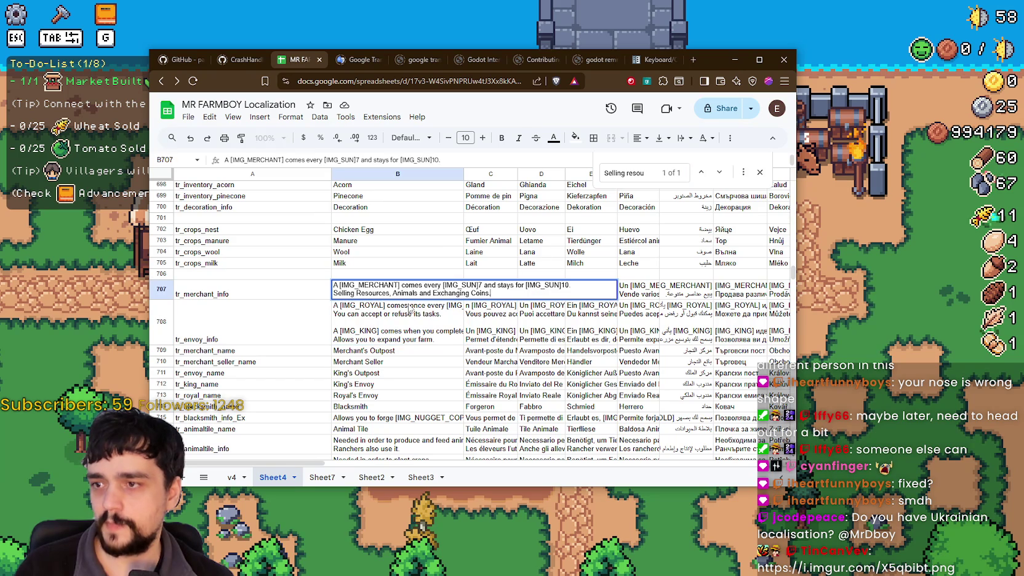
pyautogui.moveTo(394, 286); pyautogui.dragTo(360, 286)
pyautogui.write('SU')
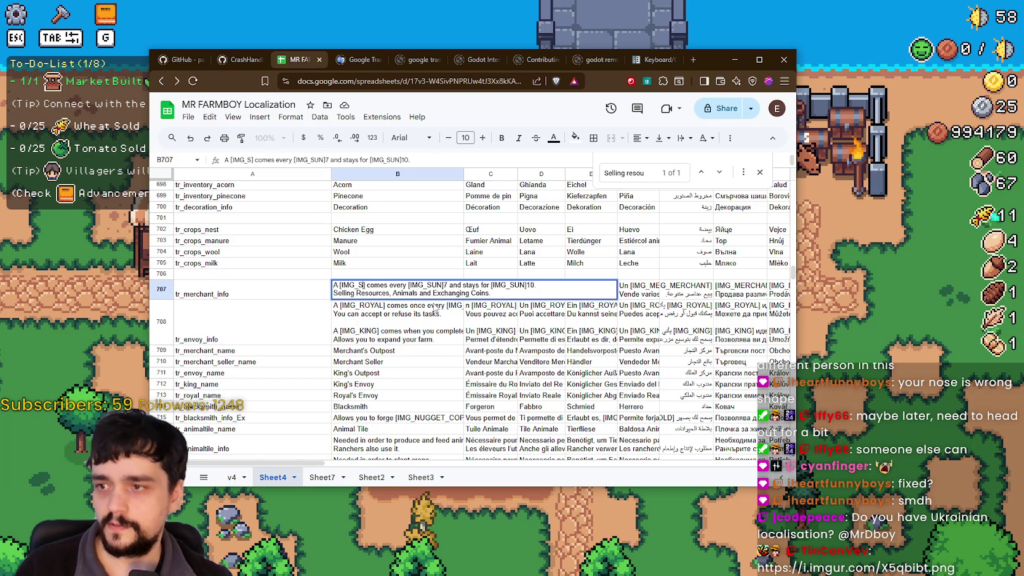
pyautogui.write('PPLIER')
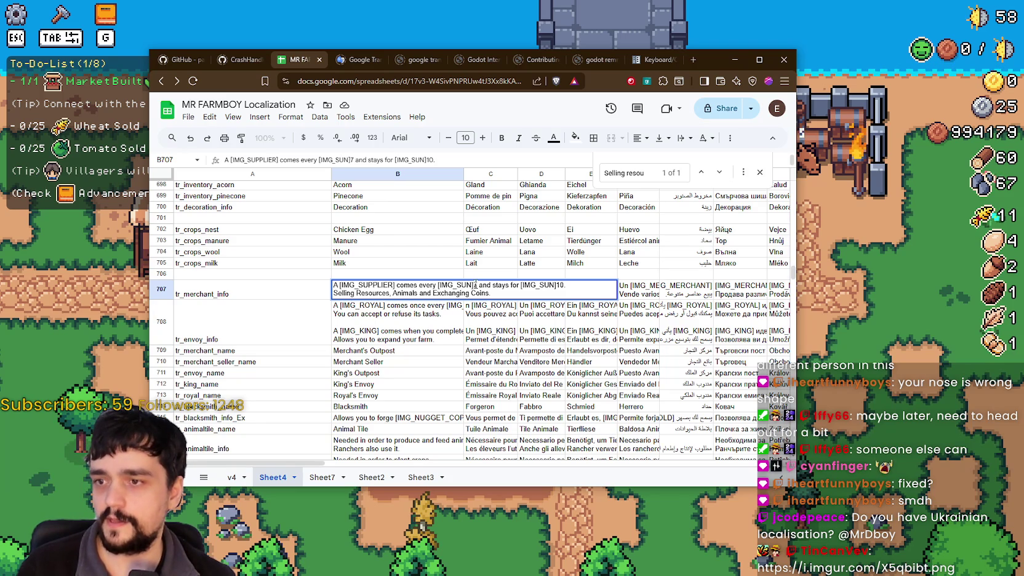
pyautogui.moveTo(475, 285); pyautogui.dragTo(481, 286)
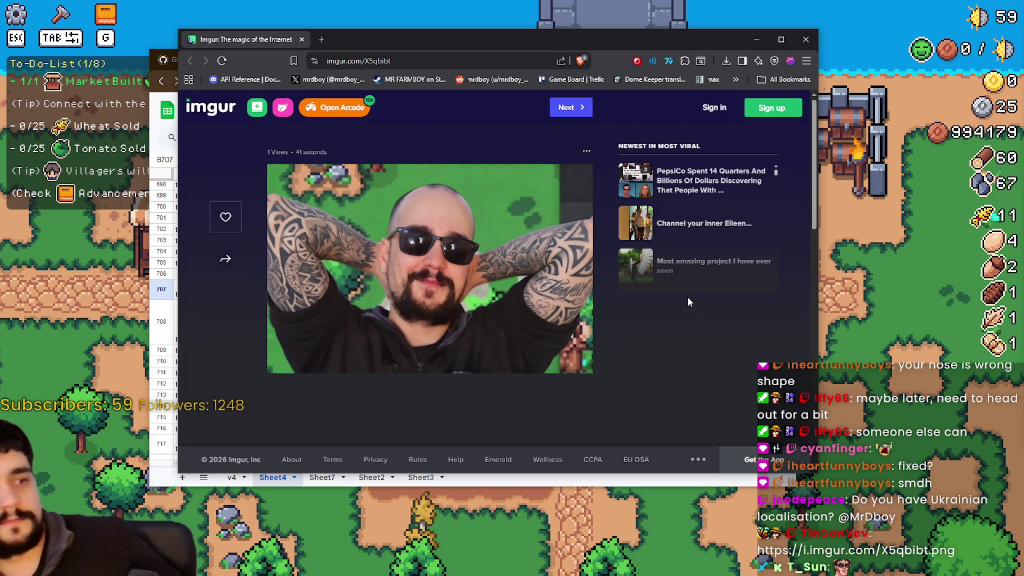
# Bring up the browser showing the Imgur X5qbibt post and reposition its window
pyautogui.hotkey('alt', 'Tab')
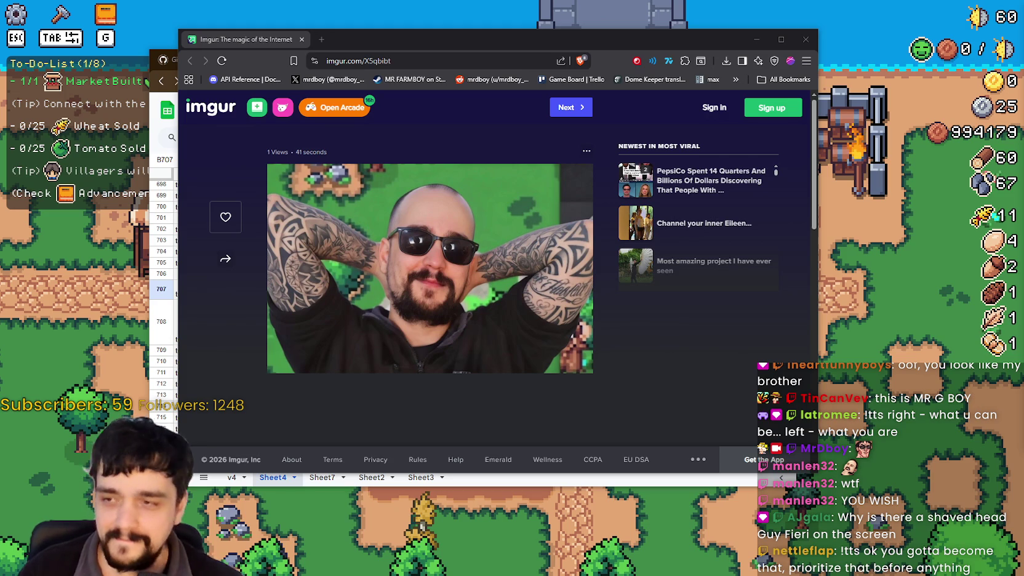
pyautogui.moveTo(354, 36); pyautogui.dragTo(436, 79)
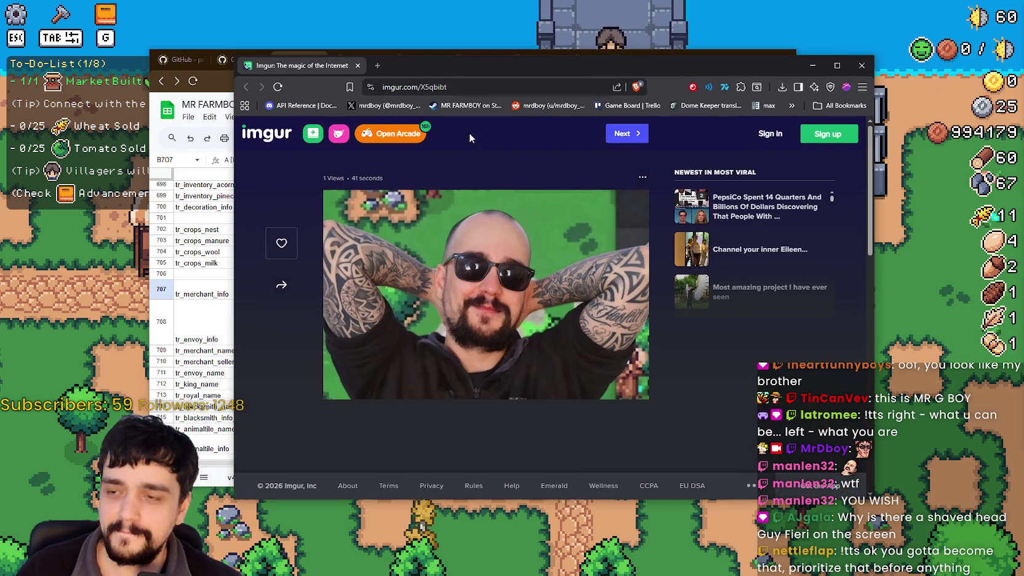
# Save the X5qbibt Imgur image into the Downloads folder
pyautogui.click(513, 257)
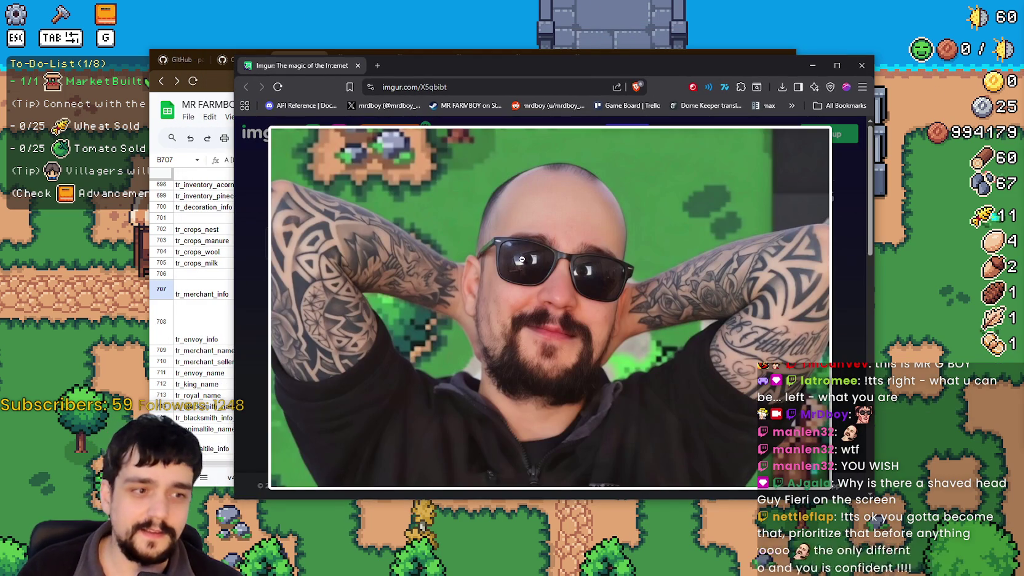
pyautogui.rightClick(522, 260)
pyautogui.click(573, 287)
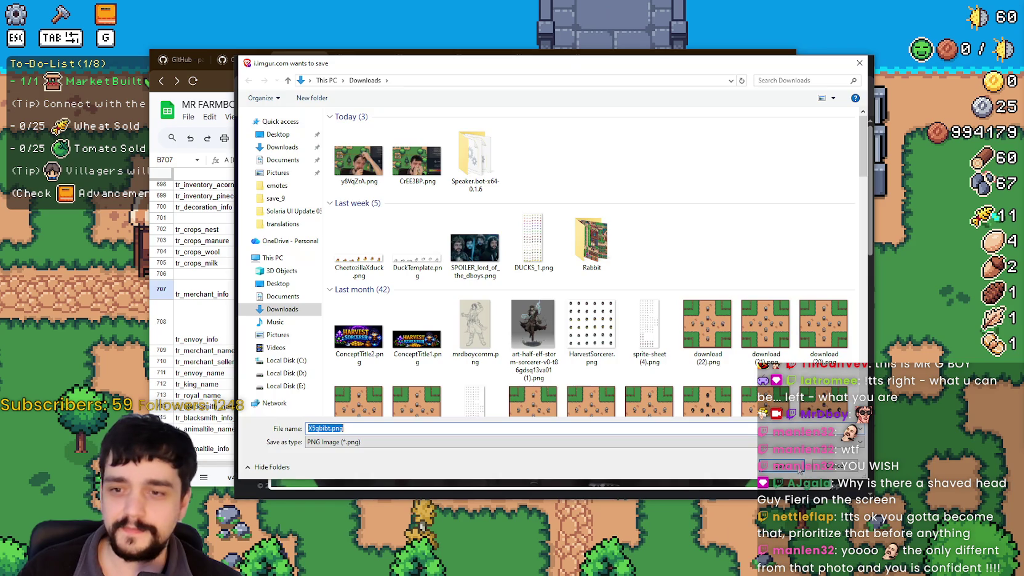
pyautogui.click(787, 465)
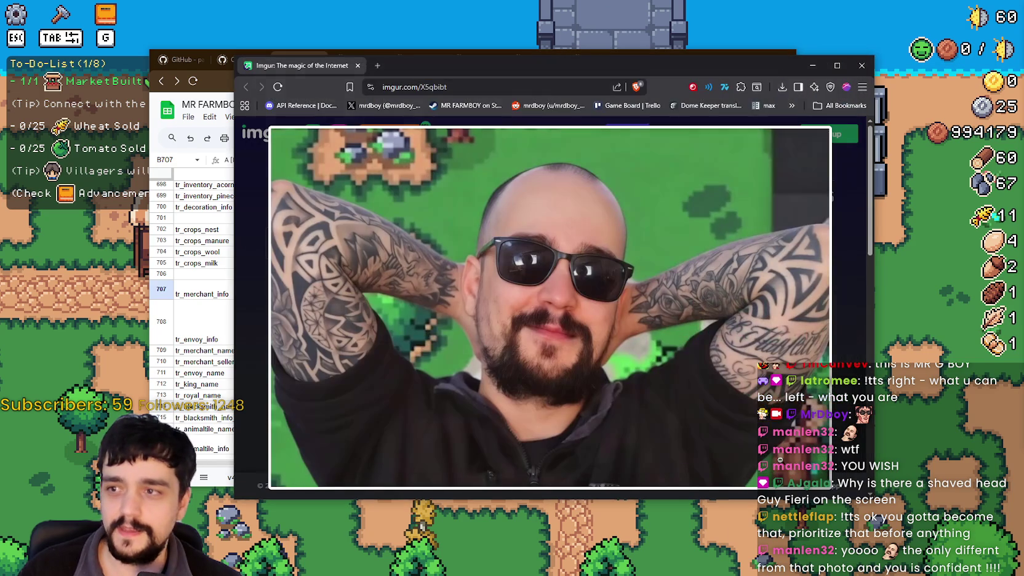
pyautogui.click(850, 237)
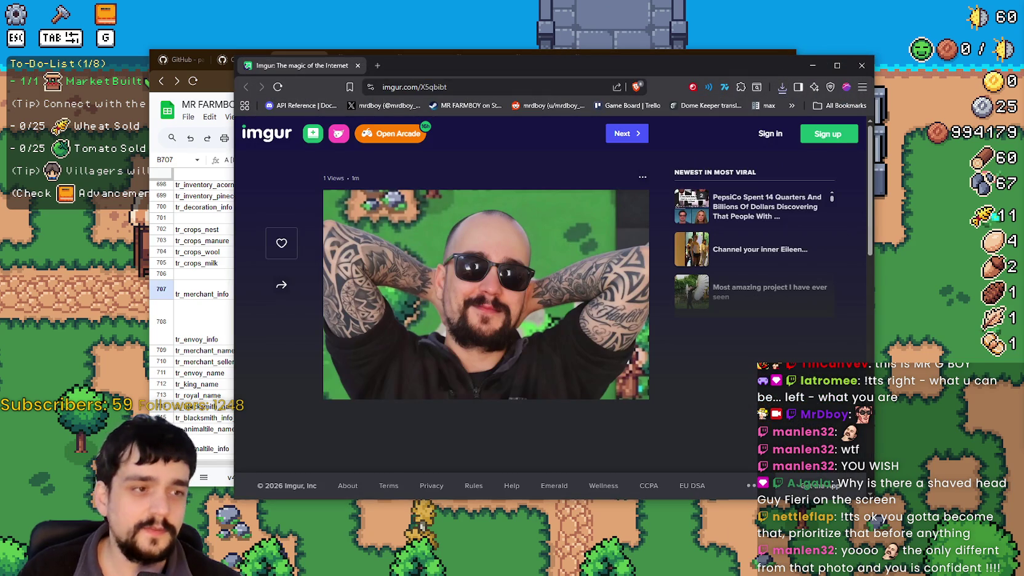
# Shift the browser window left and bring the dboy evolution folder to the front
pyautogui.moveTo(406, 66); pyautogui.dragTo(462, 53)
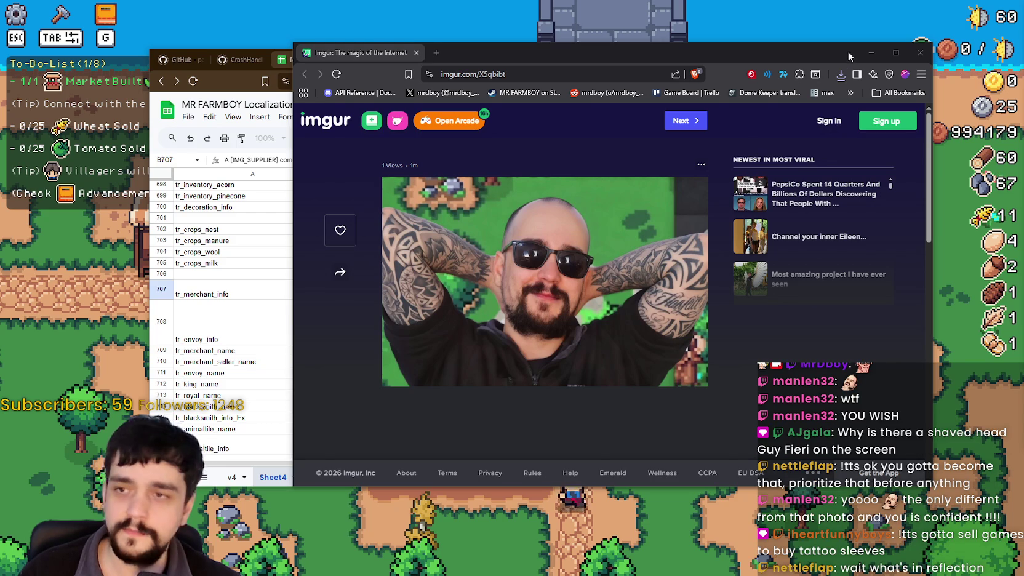
pyautogui.moveTo(847, 51); pyautogui.dragTo(730, 43)
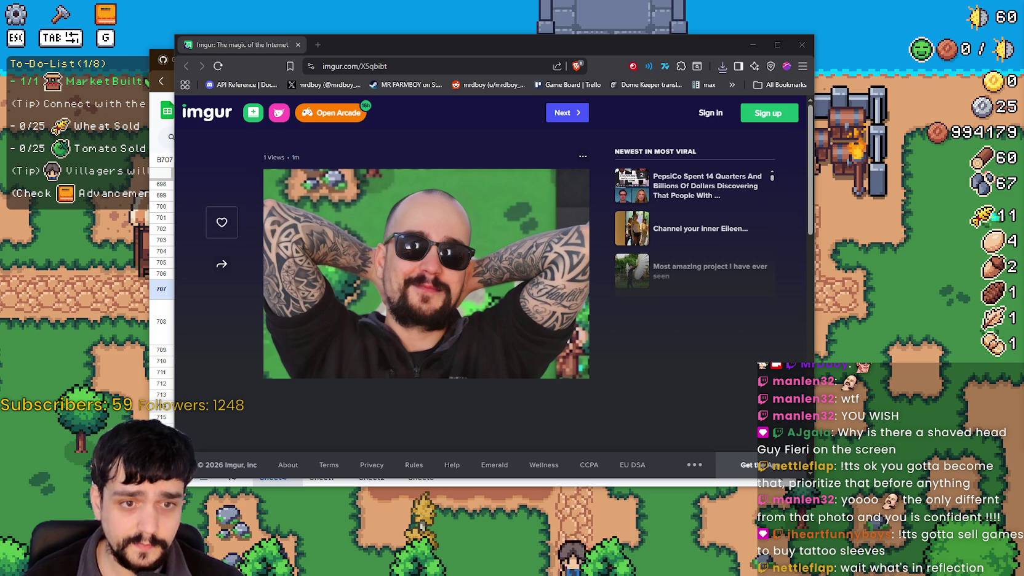
pyautogui.hotkey('alt', 'Tab')
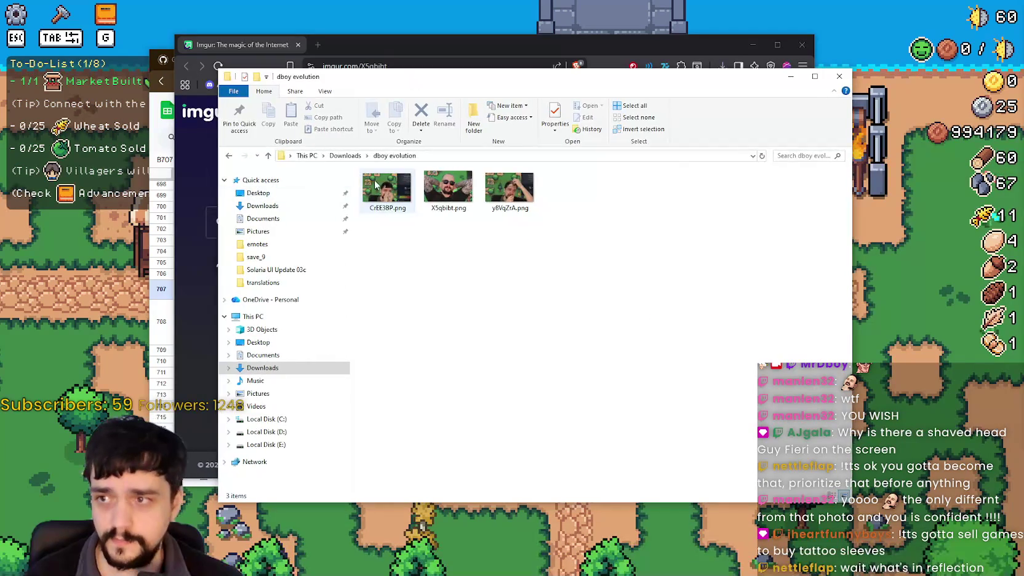
pyautogui.click(386, 197)
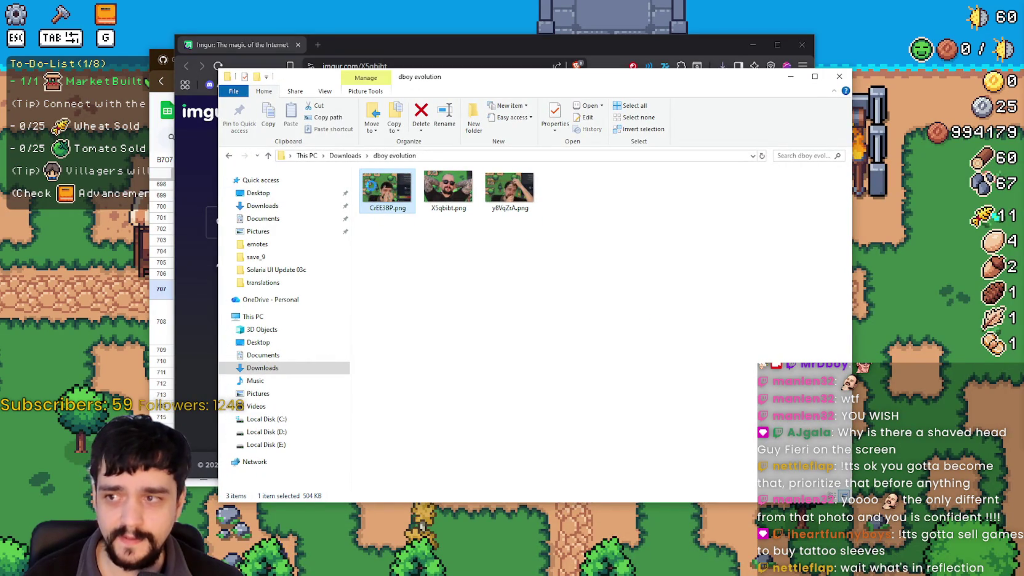
pyautogui.rightClick(385, 196)
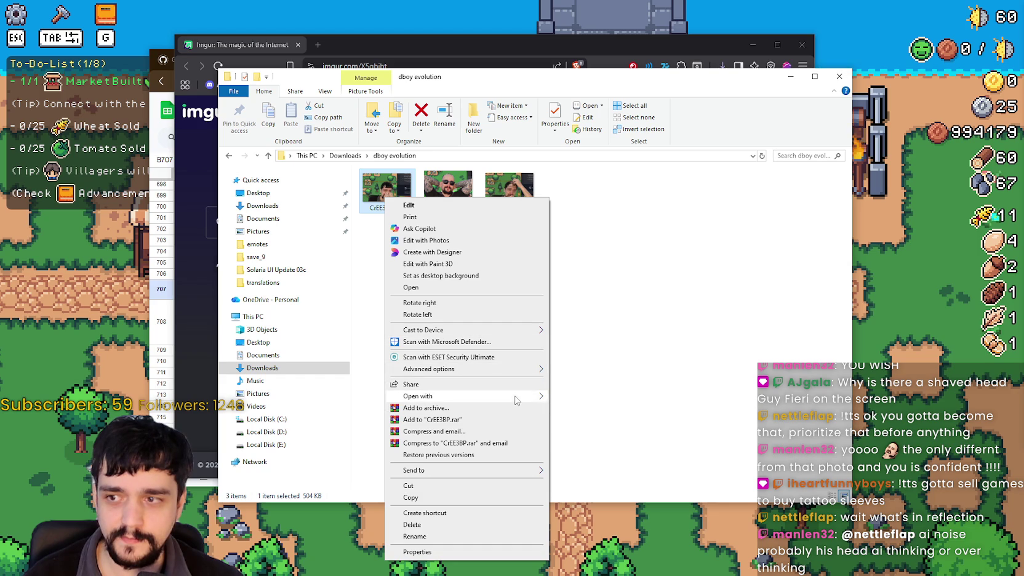
pyautogui.moveTo(517, 397)
pyautogui.click(572, 421)
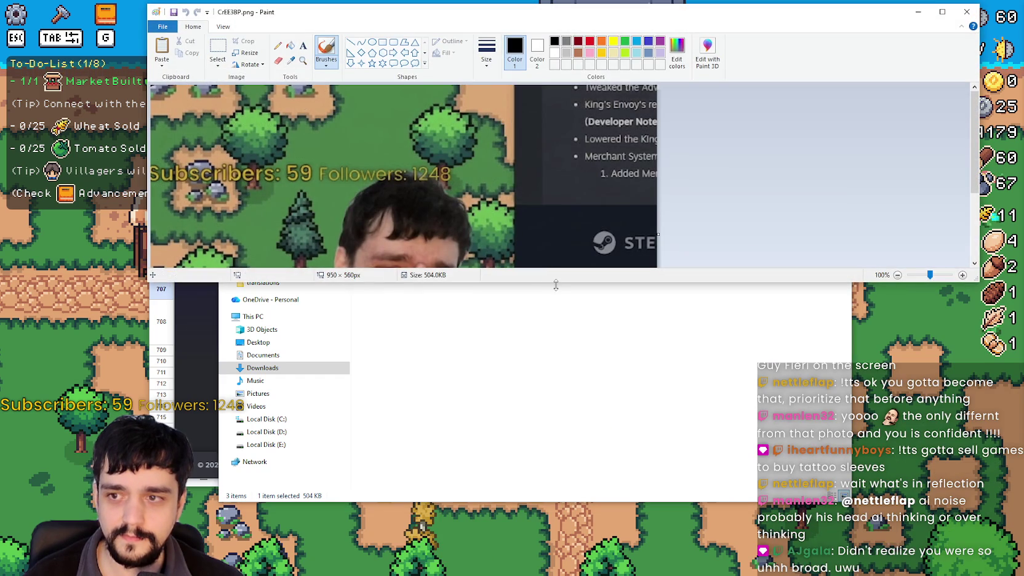
pyautogui.moveTo(555, 285); pyautogui.dragTo(551, 505)
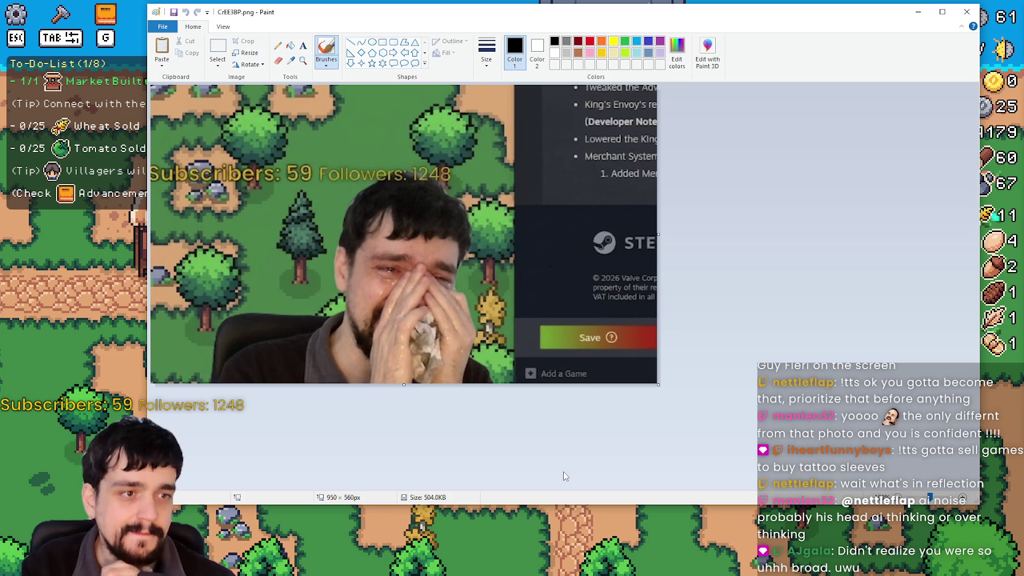
pyautogui.click(971, 11)
pyautogui.click(448, 187)
pyautogui.click(416, 254)
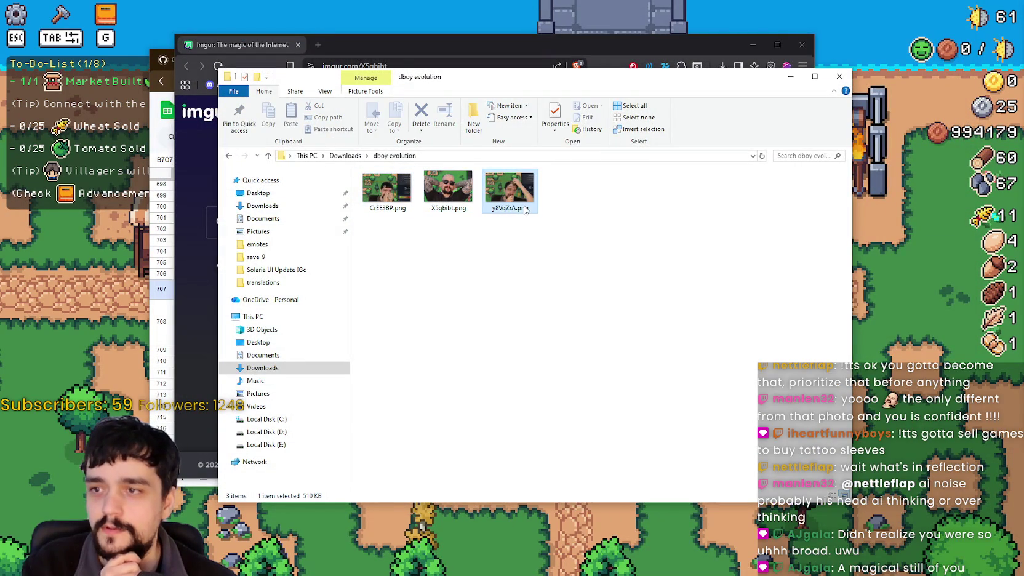
pyautogui.rightClick(524, 206)
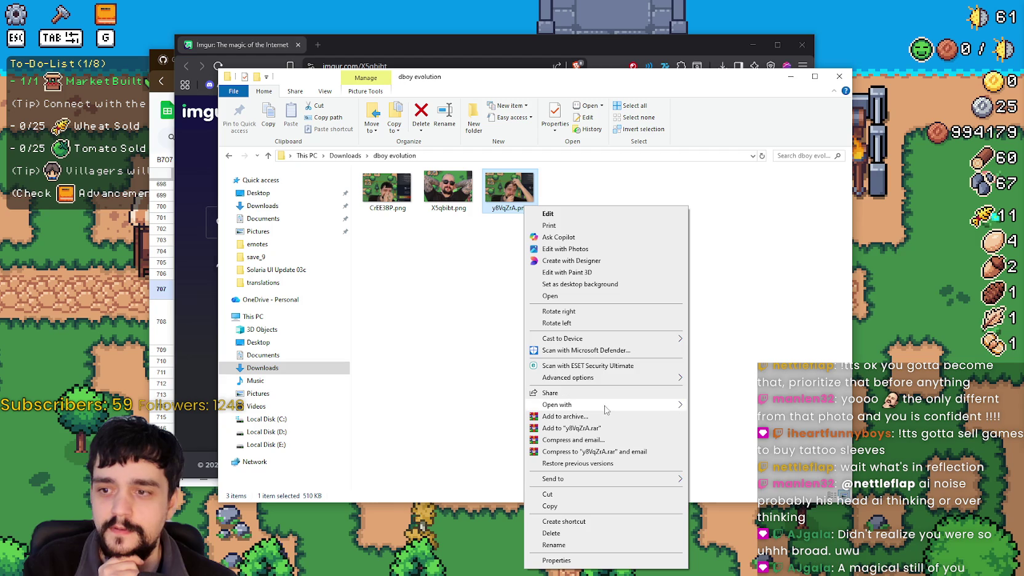
pyautogui.moveTo(615, 404)
pyautogui.click(711, 429)
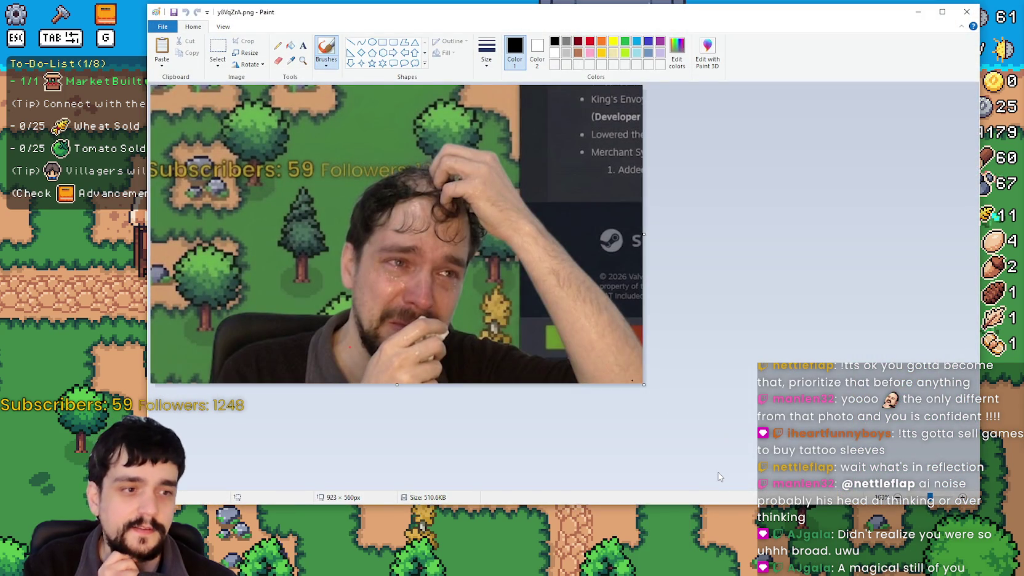
pyautogui.moveTo(969, 505)
pyautogui.mouseDown()
pyautogui.moveTo(726, 458)
pyautogui.moveTo(680, 433)
pyautogui.mouseUp()
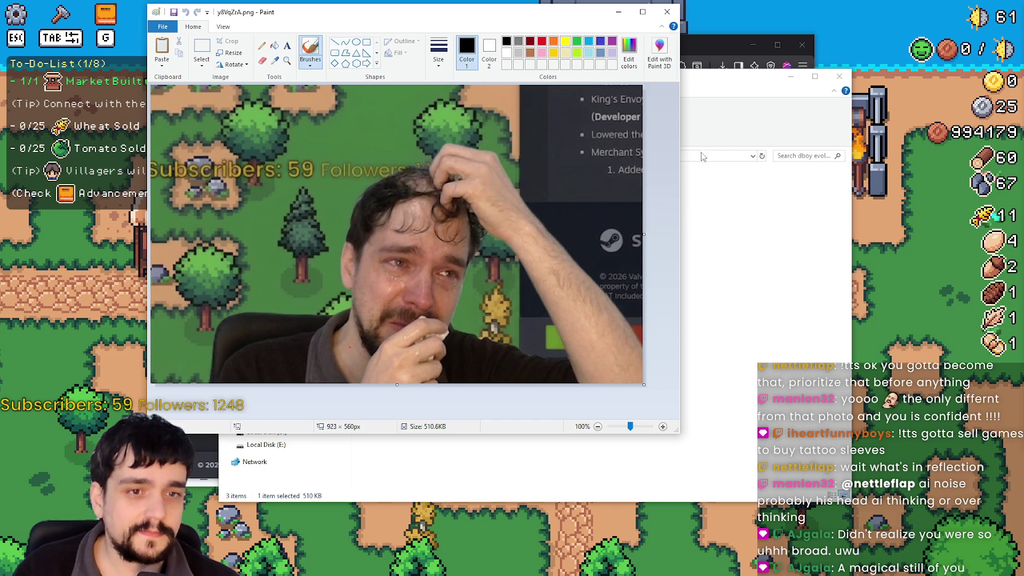
pyautogui.click(669, 13)
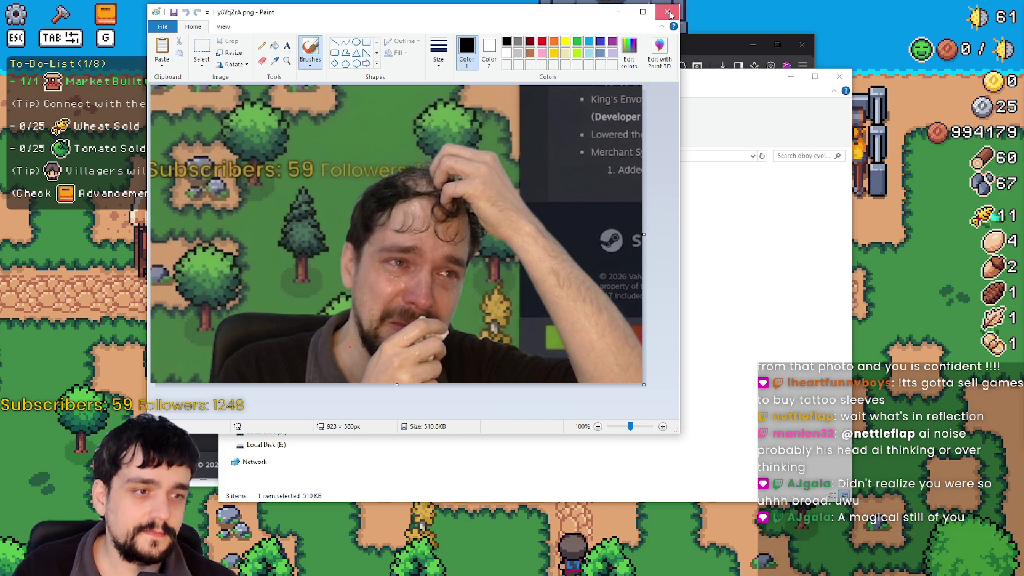
pyautogui.click(669, 13)
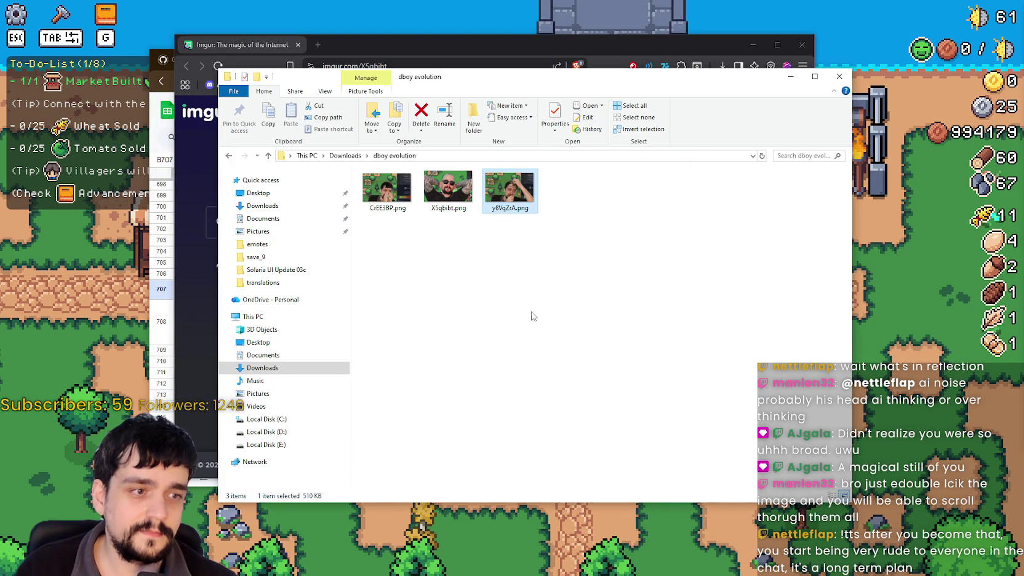
pyautogui.doubleClick(438, 188)
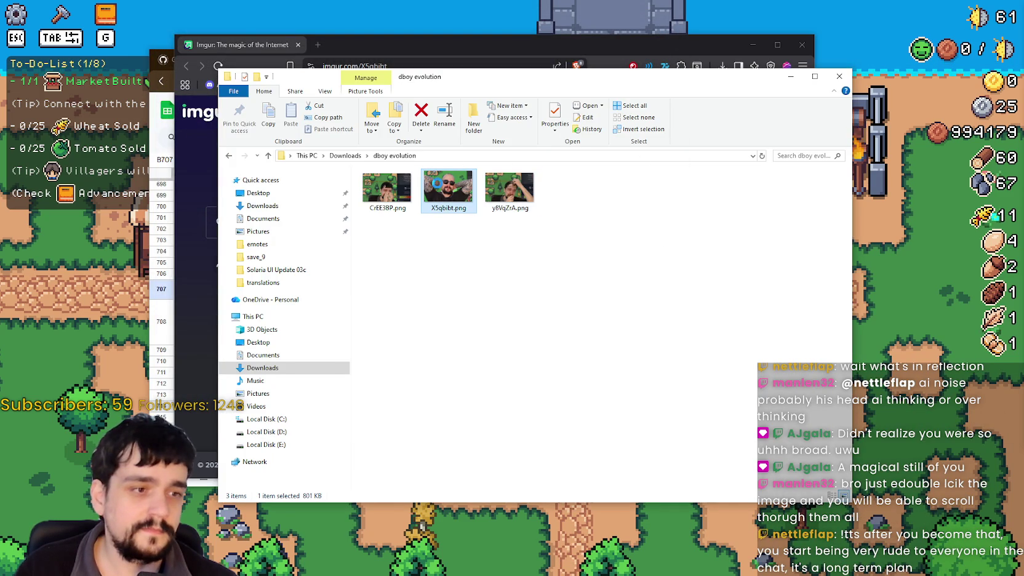
pyautogui.rightClick(438, 188)
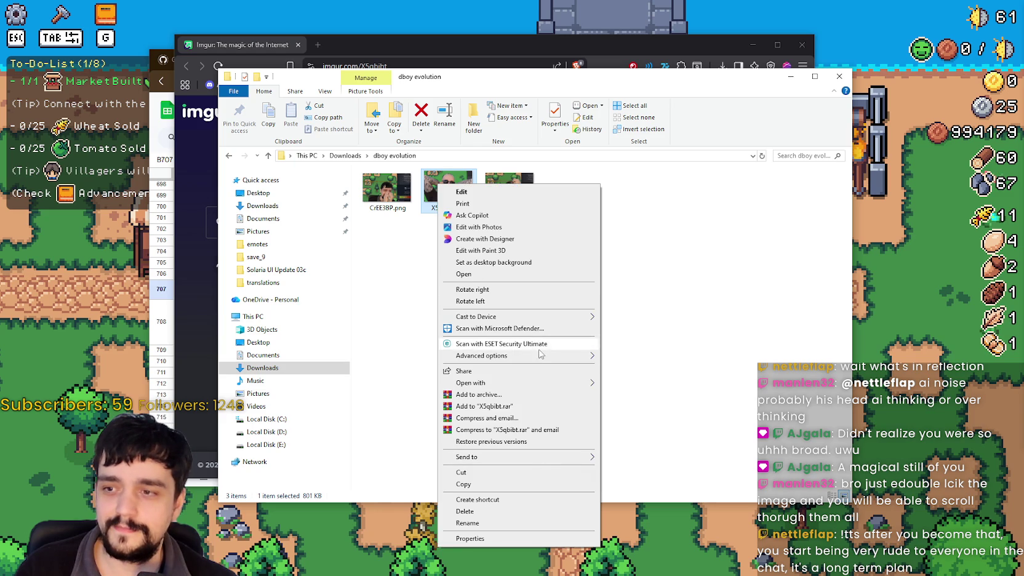
pyautogui.moveTo(537, 384)
pyautogui.click(639, 410)
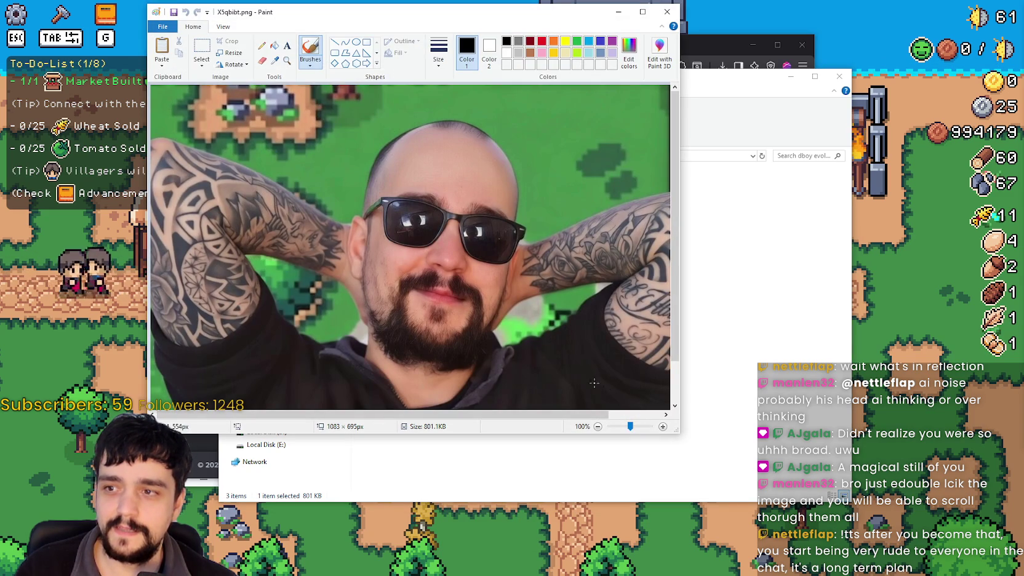
pyautogui.moveTo(680, 425)
pyautogui.mouseDown()
pyautogui.moveTo(726, 498)
pyautogui.moveTo(896, 526)
pyautogui.mouseUp()
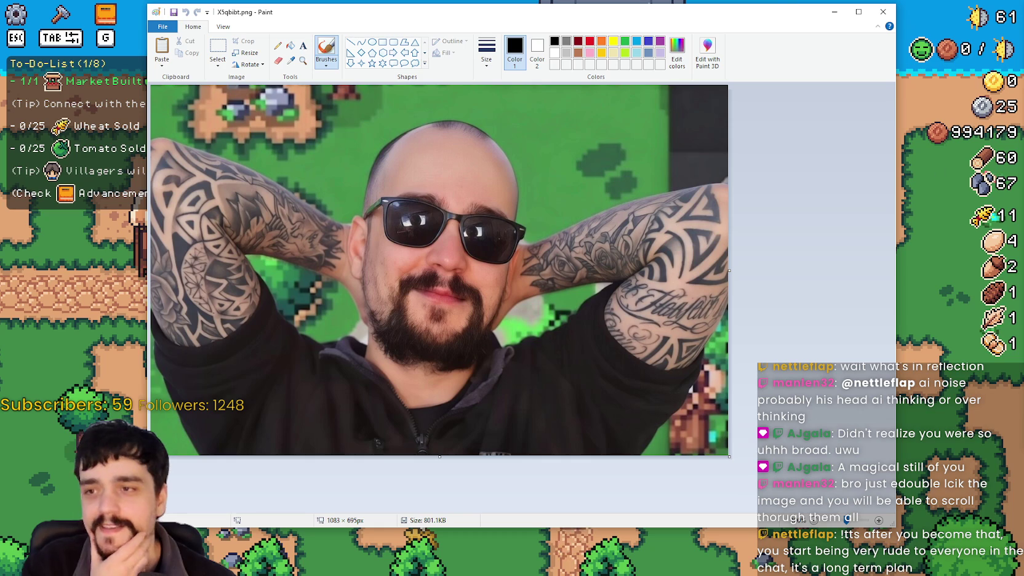
pyautogui.click(880, 11)
pyautogui.press('Right')
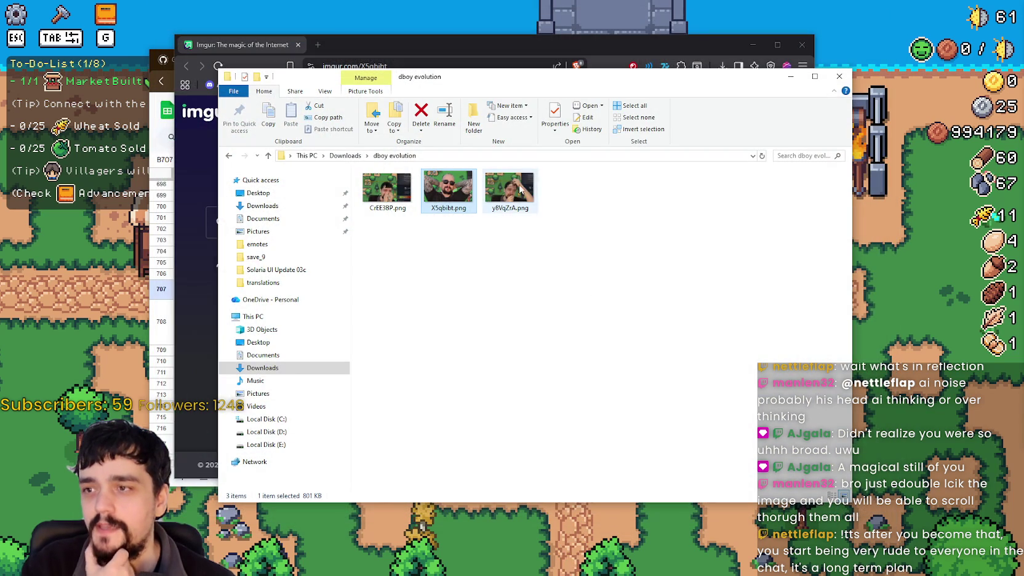
pyautogui.click(483, 237)
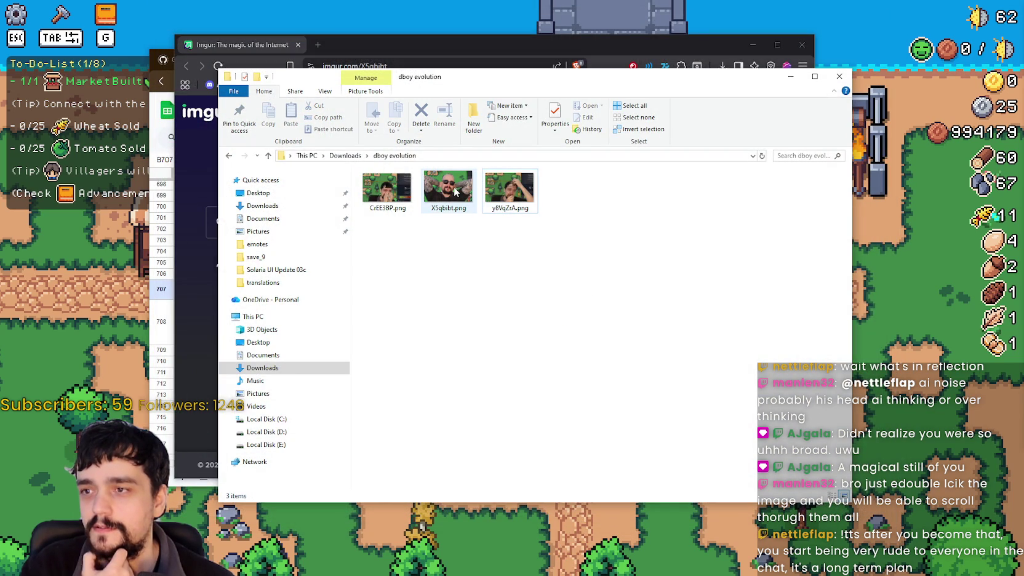
pyautogui.click(455, 193)
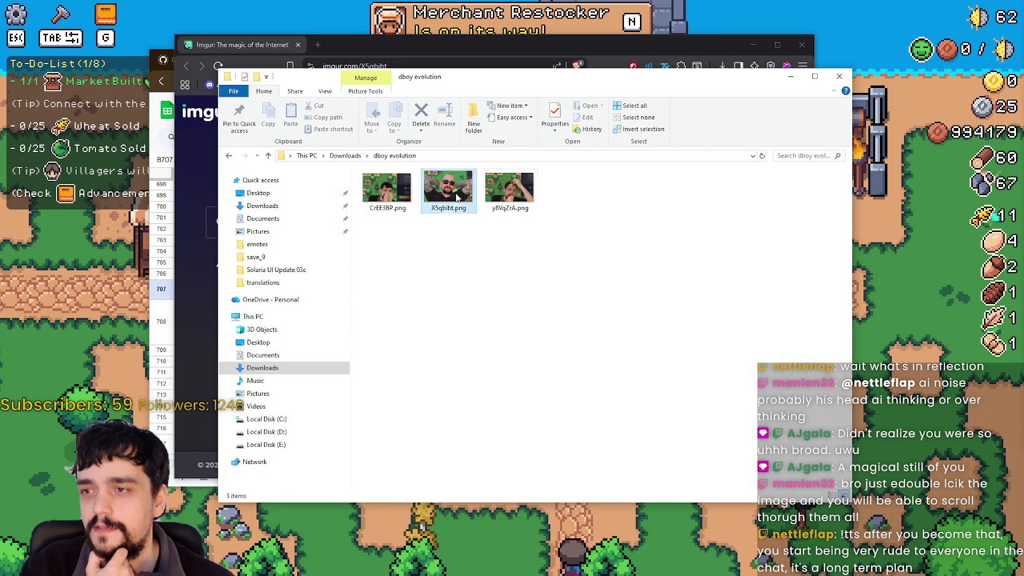
pyautogui.doubleClick(456, 197)
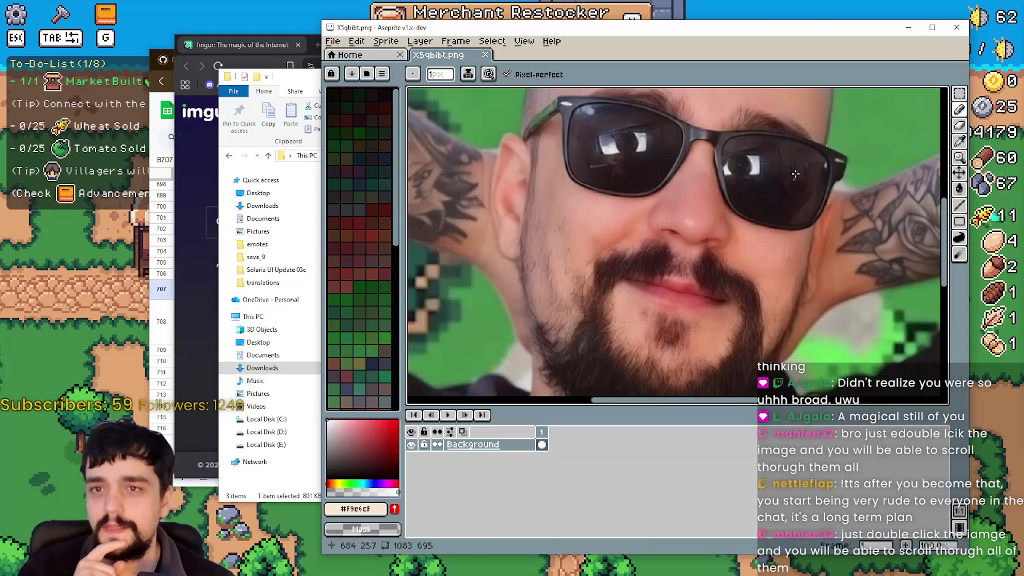
pyautogui.scroll(1, 735, 246)
pyautogui.scroll(1, 741, 252)
pyautogui.scroll(-1, 749, 248)
pyautogui.press('m')
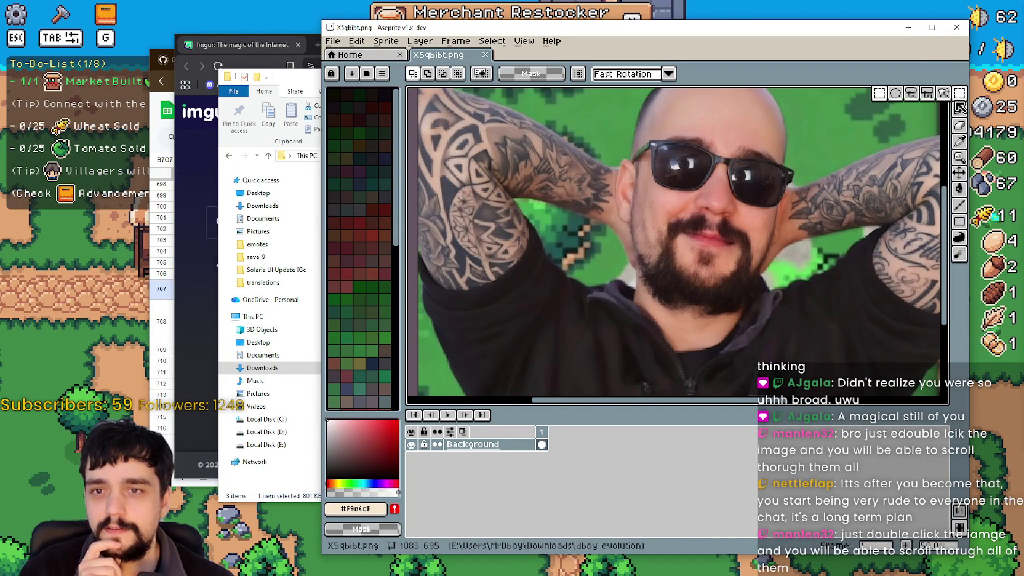
pyautogui.click(956, 27)
pyautogui.rightClick(422, 166)
# Open X5qbibt.png in Paint from its right-click Open with menu
pyautogui.click(444, 191)
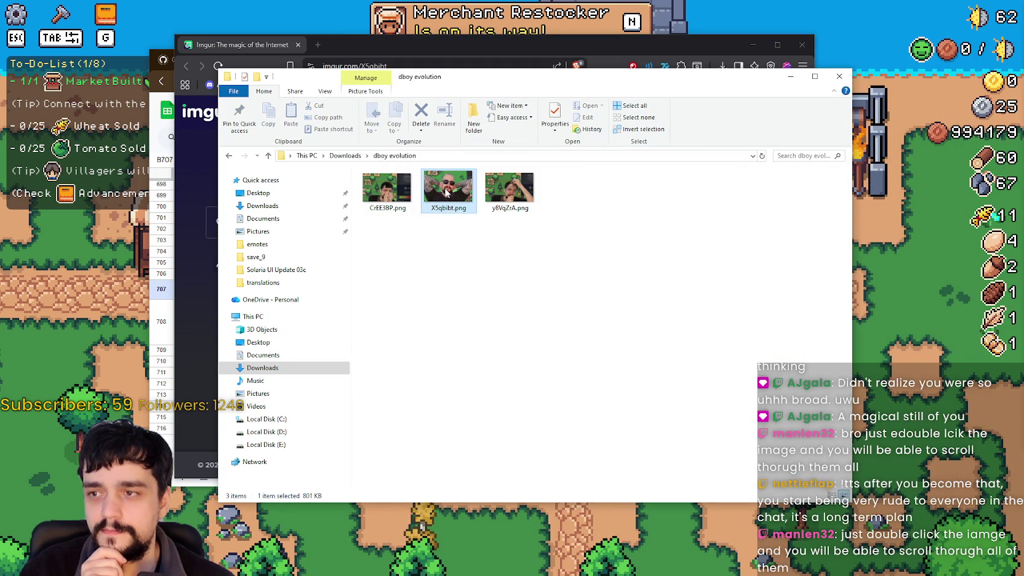
pyautogui.rightClick(444, 190)
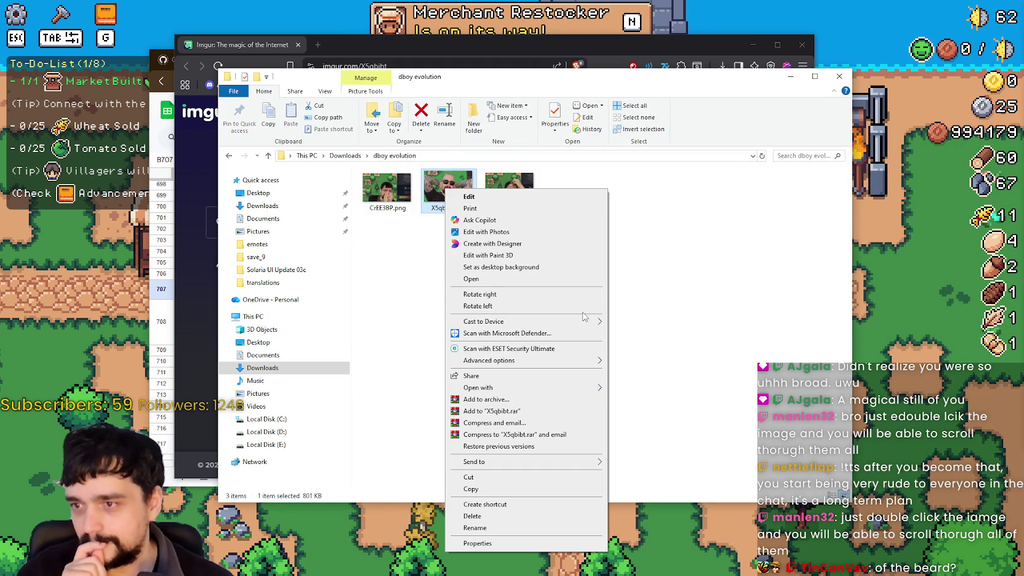
pyautogui.moveTo(571, 395)
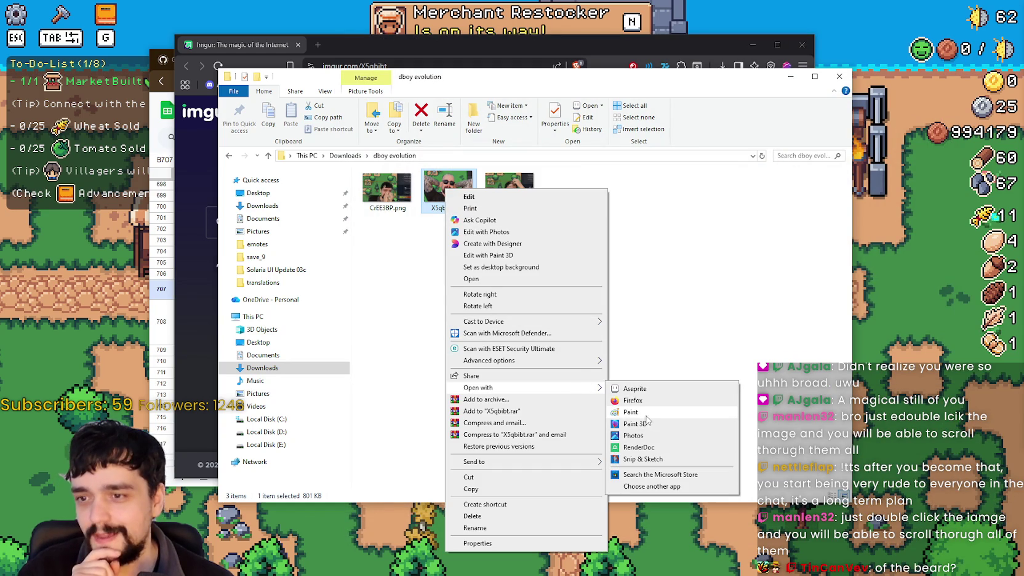
pyautogui.click(650, 414)
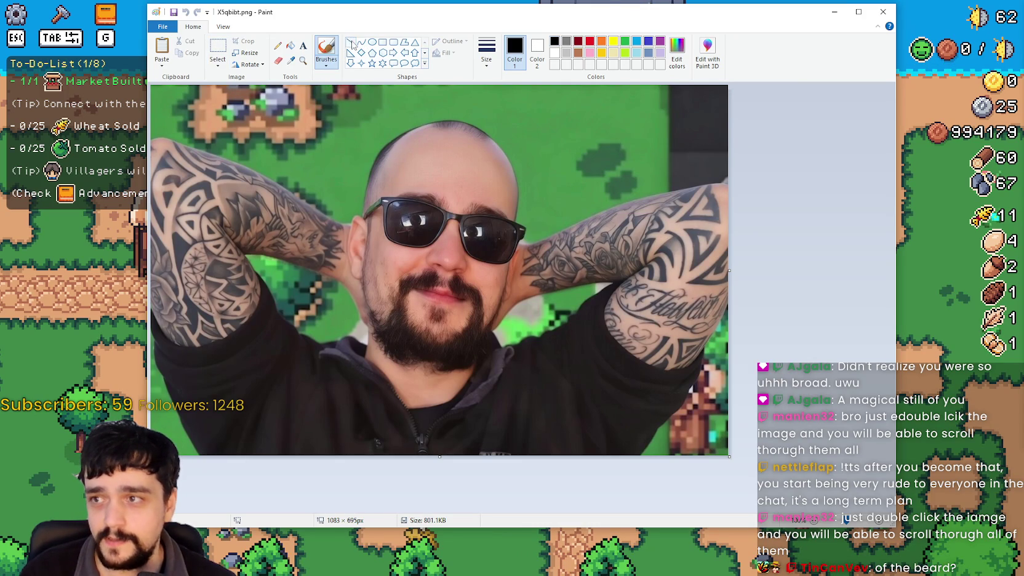
# Draw red straight lines outlining the beard, then close Paint without saving
pyautogui.click(351, 41)
pyautogui.click(589, 41)
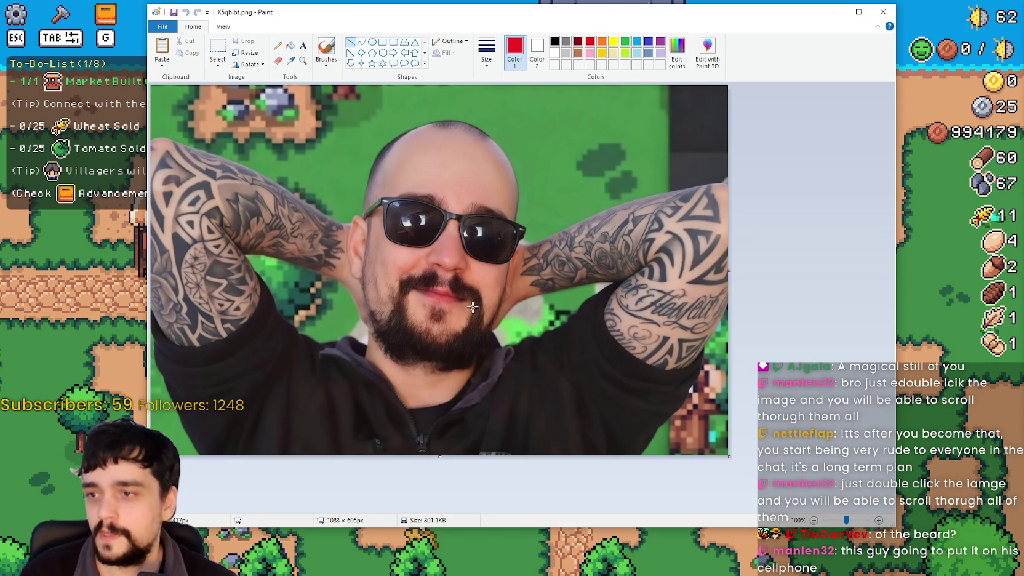
pyautogui.click(495, 351)
pyautogui.moveTo(473, 306); pyautogui.dragTo(486, 314)
pyautogui.click(478, 354)
pyautogui.moveTo(405, 304)
pyautogui.mouseDown()
pyautogui.moveTo(381, 296)
pyautogui.moveTo(378, 360)
pyautogui.moveTo(389, 371)
pyautogui.moveTo(482, 373)
pyautogui.moveTo(492, 332)
pyautogui.moveTo(439, 338)
pyautogui.moveTo(407, 316)
pyautogui.mouseUp()
pyautogui.click(376, 321)
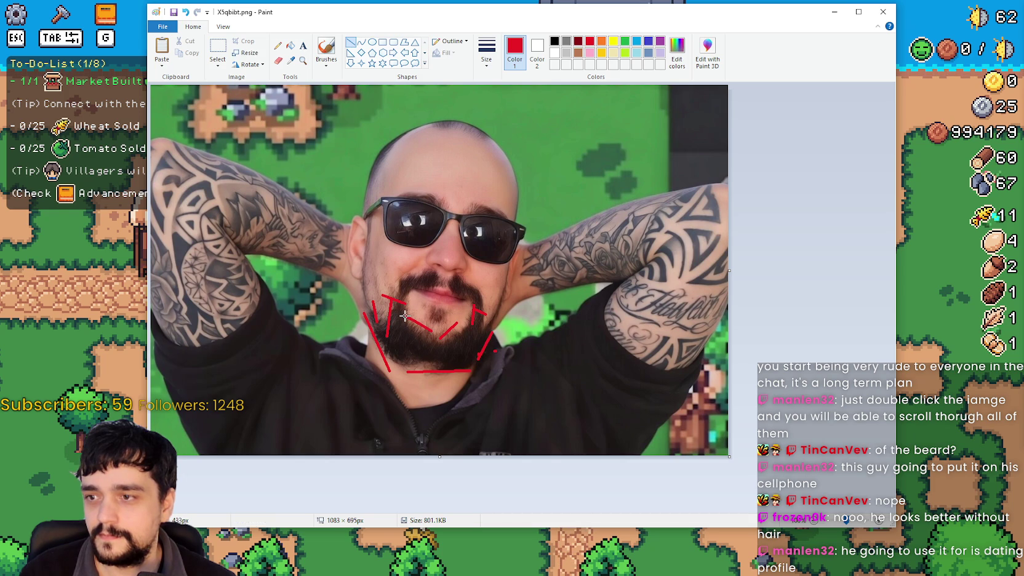
pyautogui.click(433, 369)
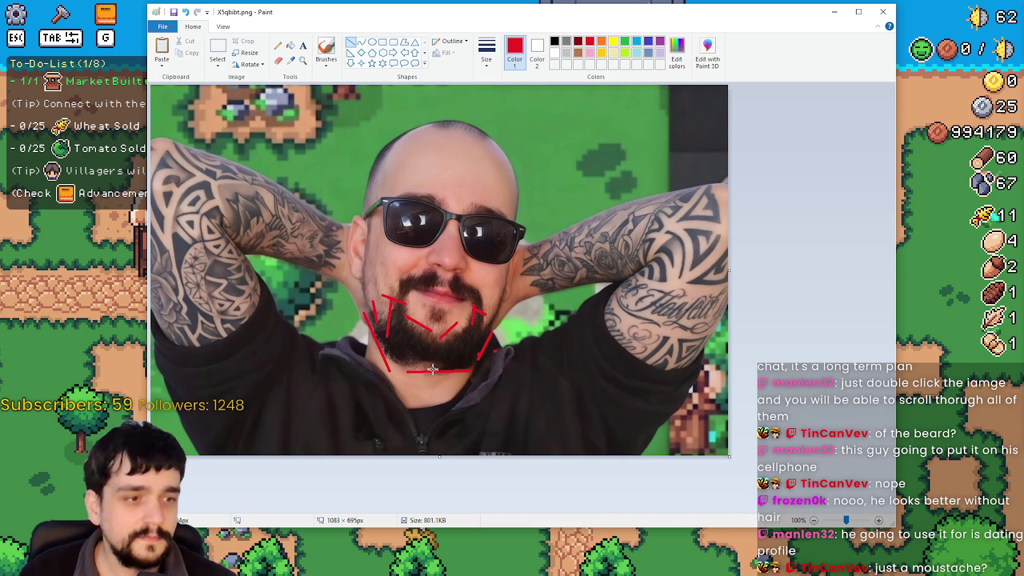
pyautogui.click(883, 18)
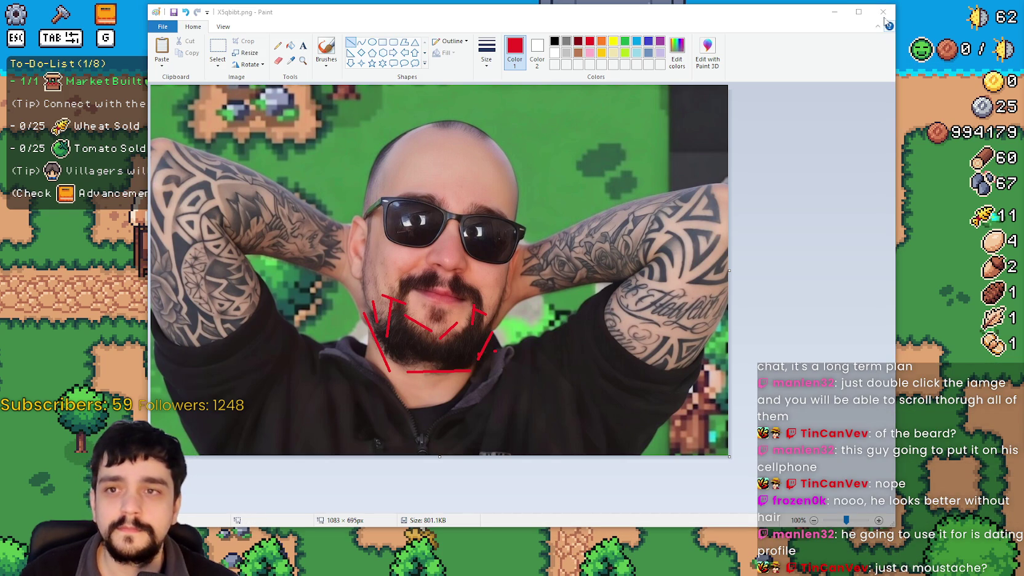
pyautogui.click(540, 287)
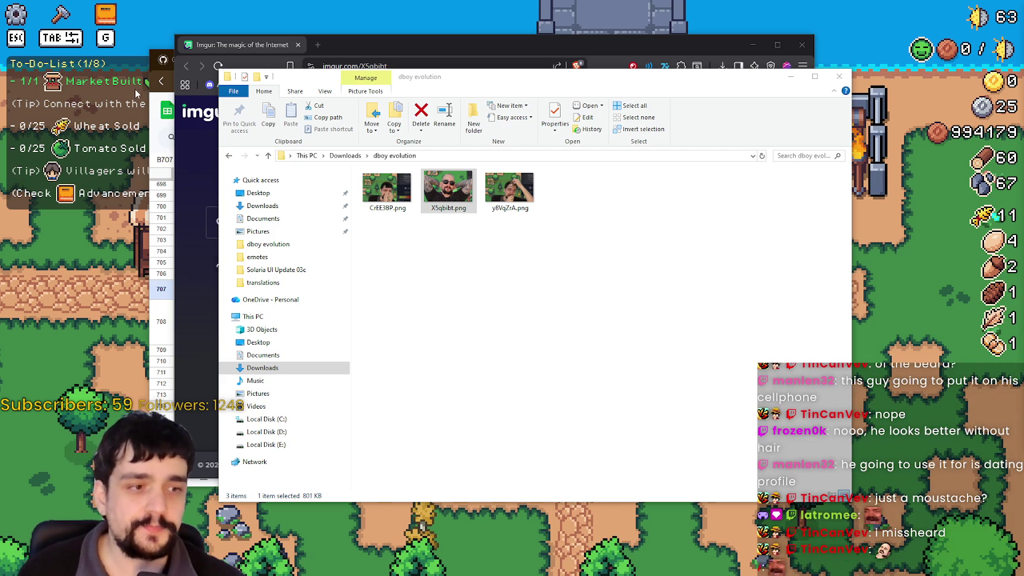
# Close the dboy evolution Explorer window and minimize the Imgur browser window
pyautogui.click(537, 333)
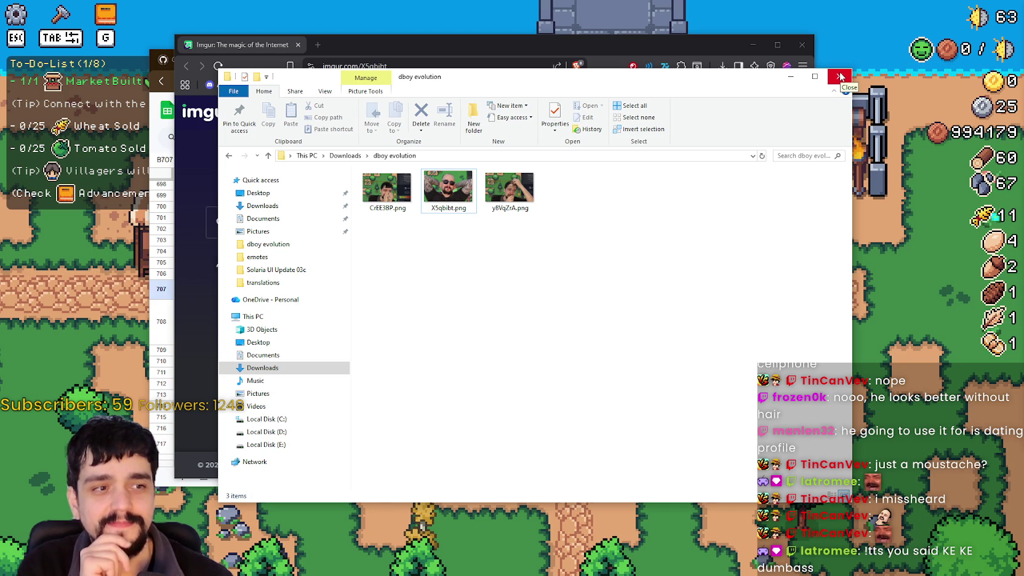
pyautogui.click(840, 76)
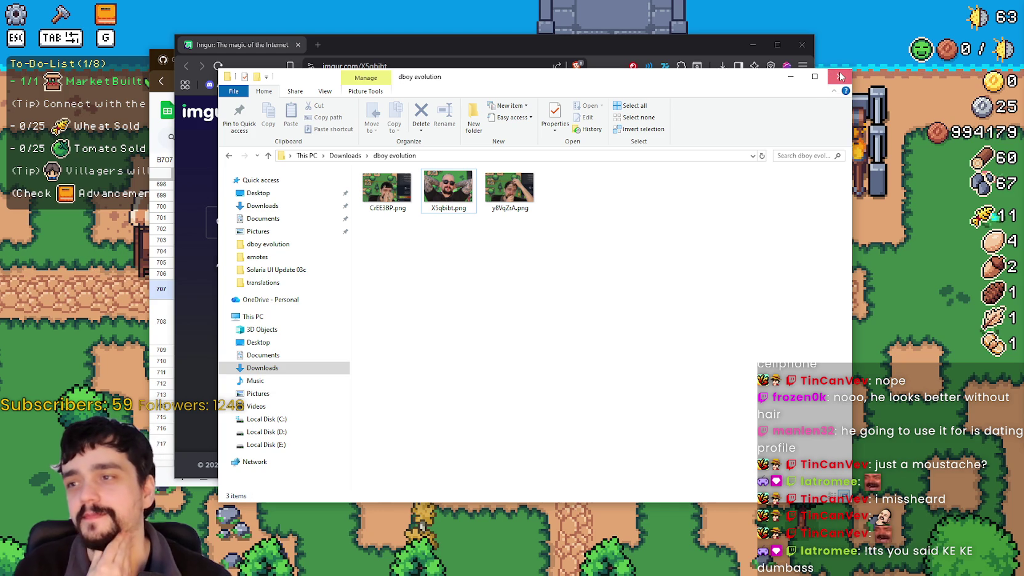
pyautogui.click(790, 76)
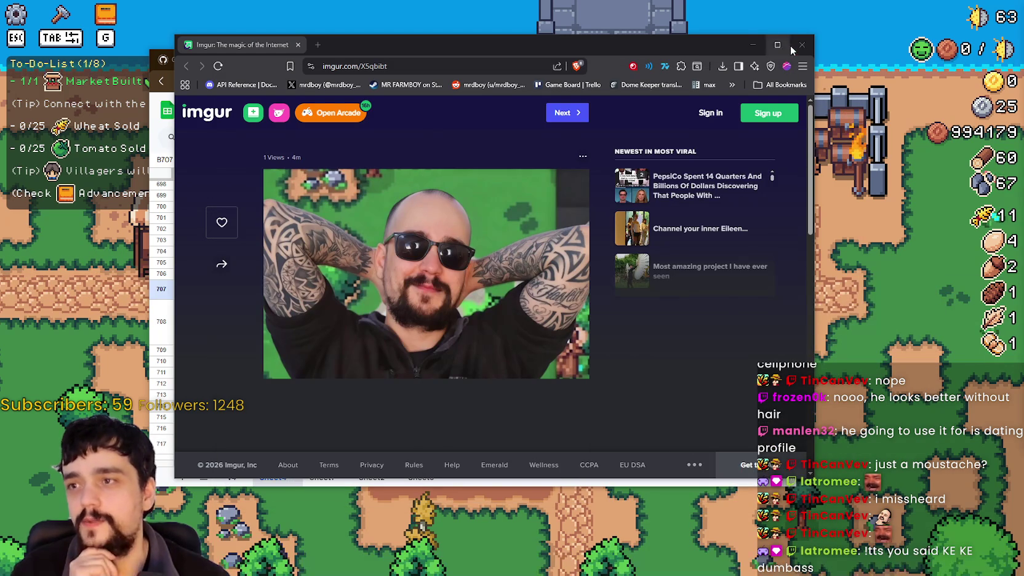
pyautogui.click(799, 45)
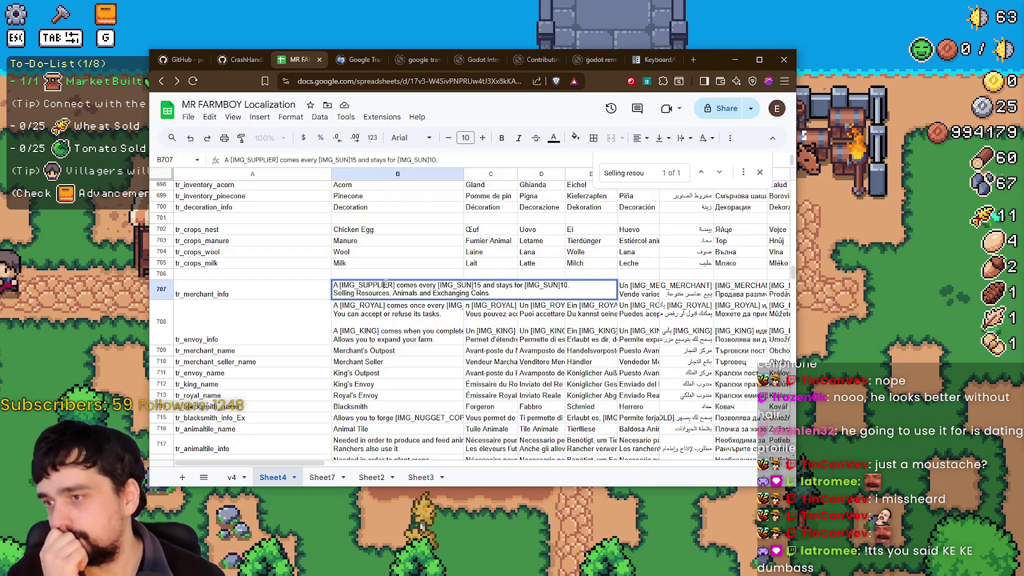
# In B707, replace 'stays for [IMG_SUN]10.' with 'resupplies the [IMG_MERCHANT]'
pyautogui.doubleClick(386, 285)
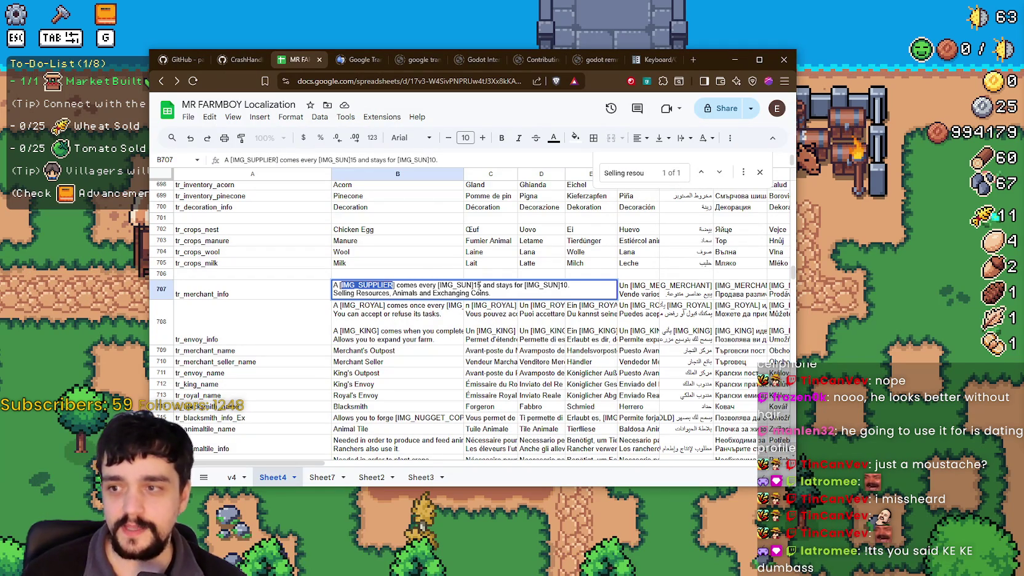
pyautogui.click(486, 285)
pyautogui.moveTo(594, 282); pyautogui.dragTo(496, 284)
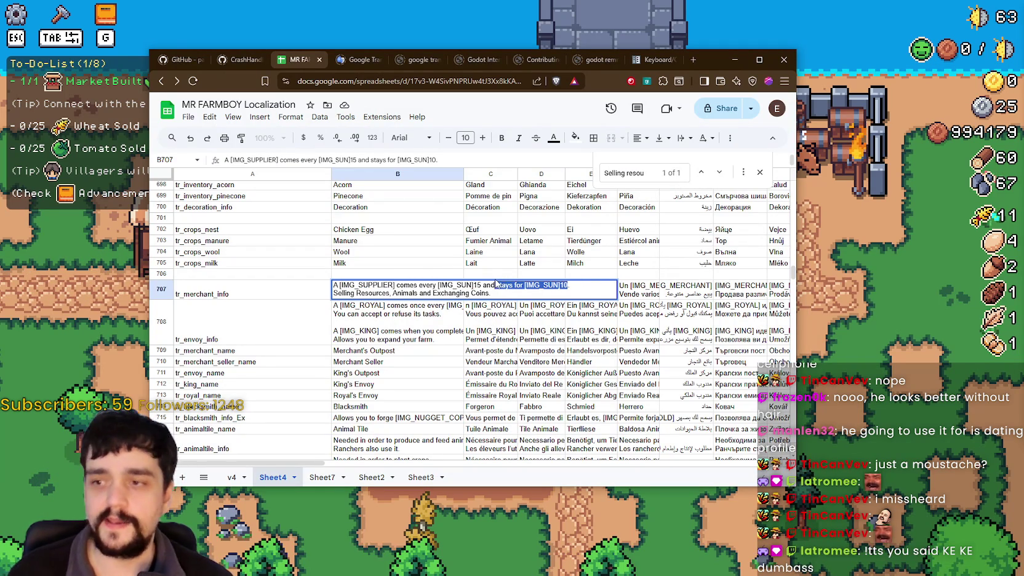
pyautogui.click(571, 284)
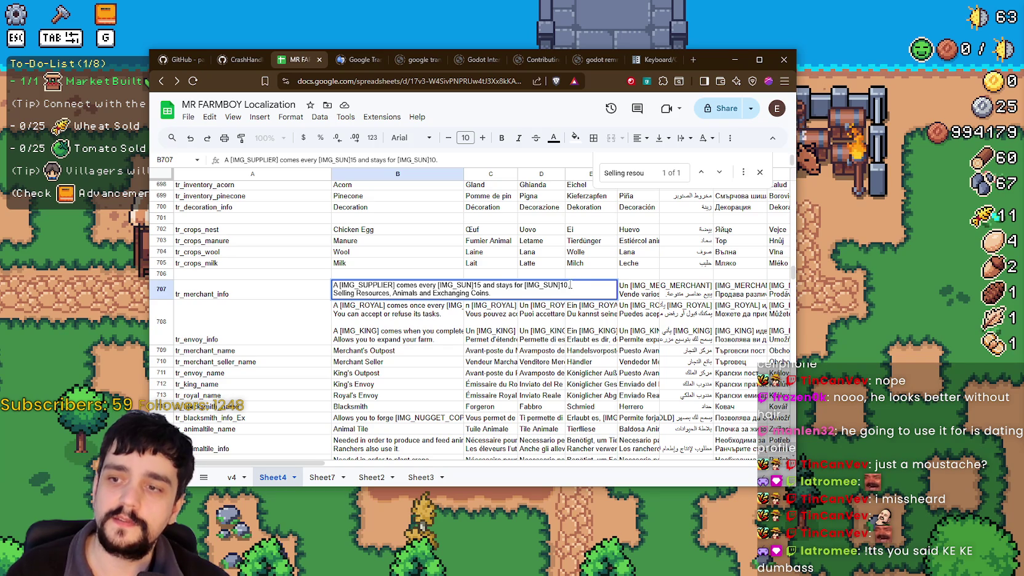
pyautogui.moveTo(568, 284); pyautogui.dragTo(500, 287)
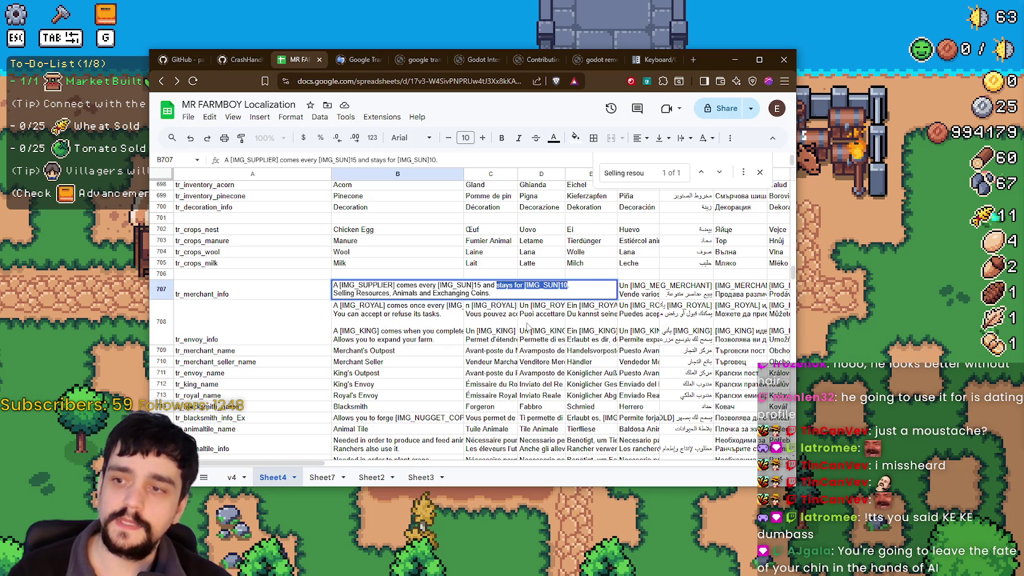
pyautogui.write('s')
pyautogui.press('BackSpace')
pyautogui.write('resu')
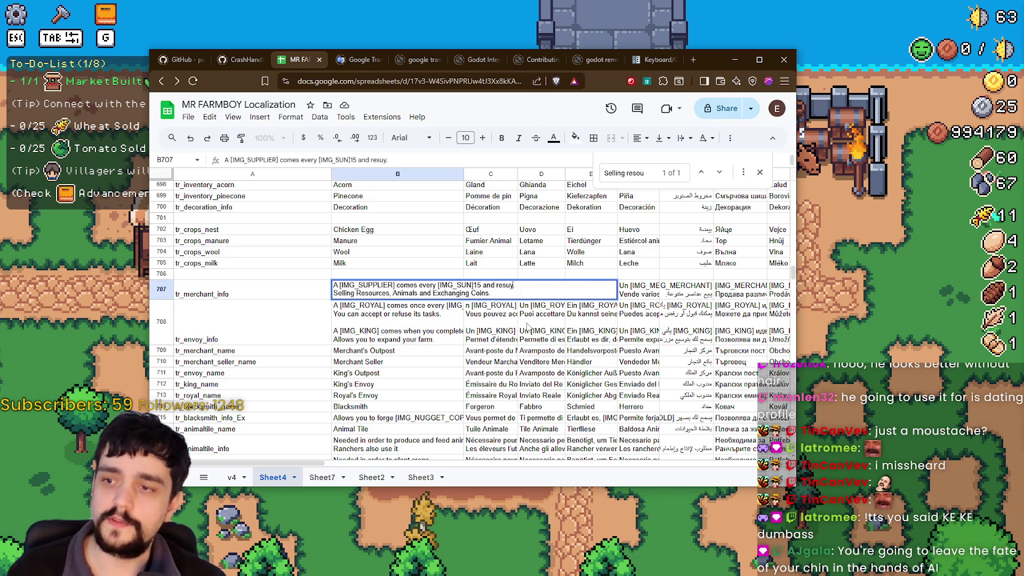
pyautogui.press('BackSpace')
pyautogui.write('ies the [')
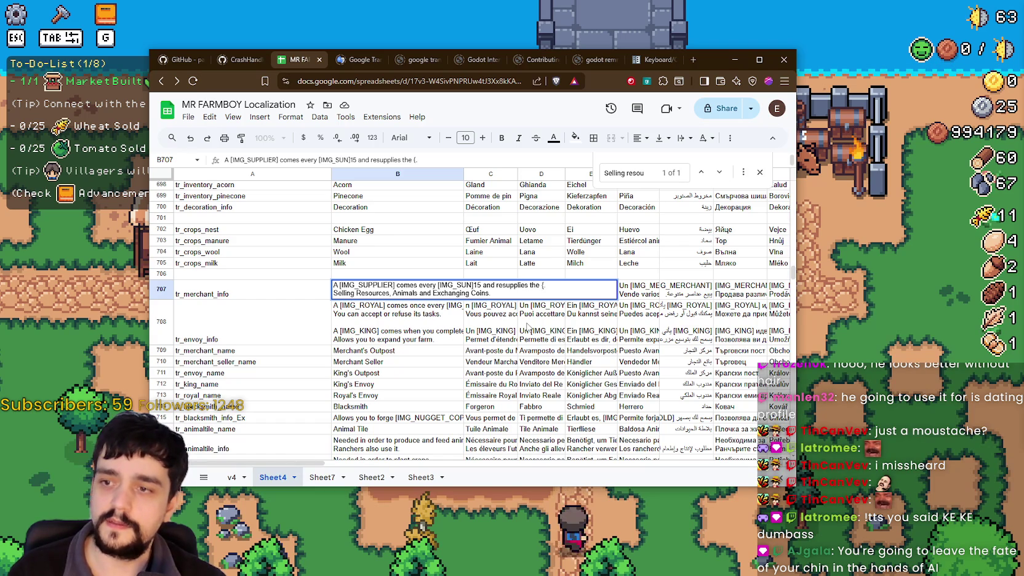
pyautogui.write('IMG_')
pyautogui.write('MERCH')
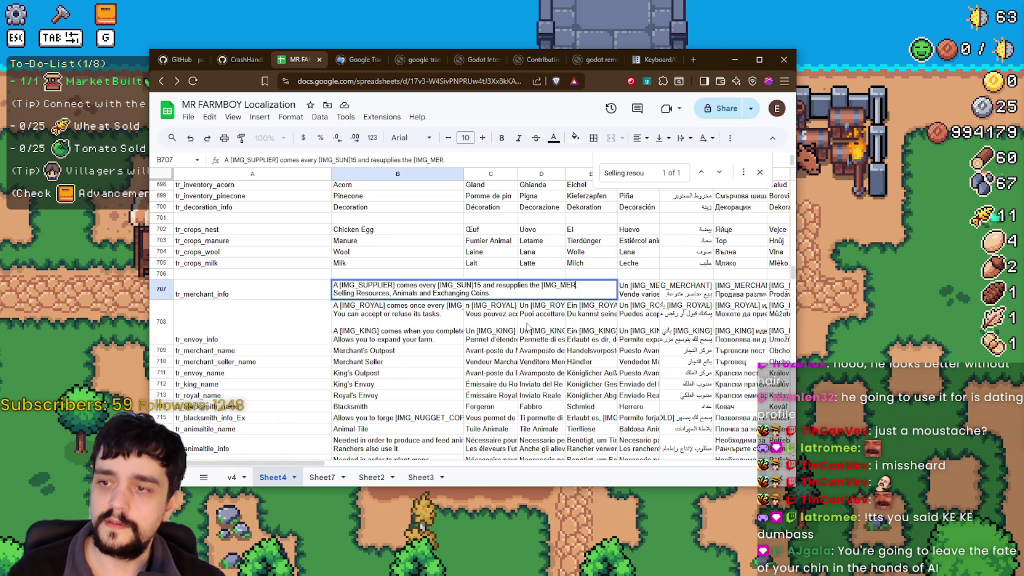
pyautogui.write('ANT]')
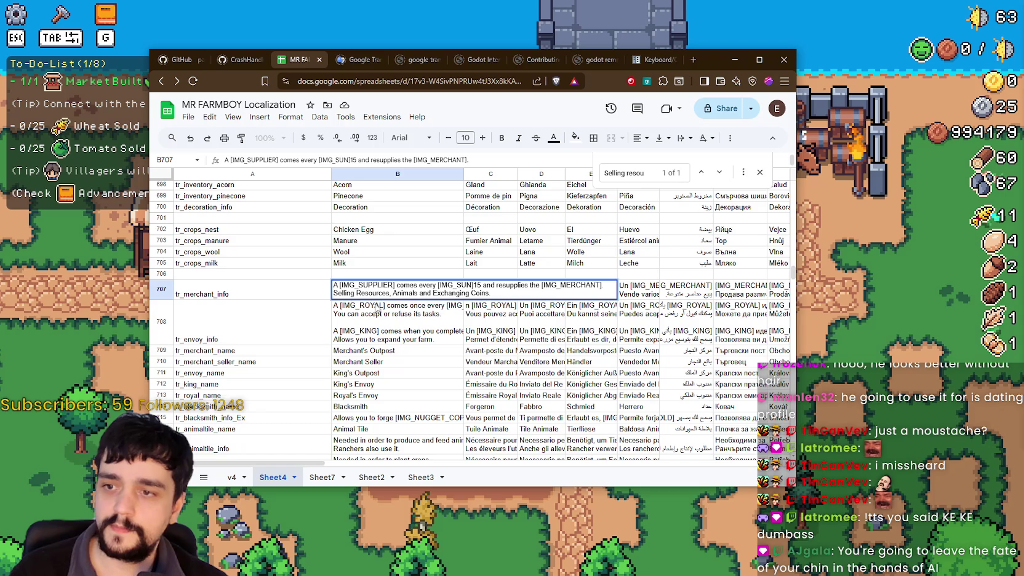
# Type 'SellerSupplier' after [IMG_MERCHANT] to finish the B707 description
pyautogui.moveTo(492, 294)
pyautogui.mouseDown()
pyautogui.moveTo(333, 284)
pyautogui.moveTo(327, 304)
pyautogui.mouseUp()
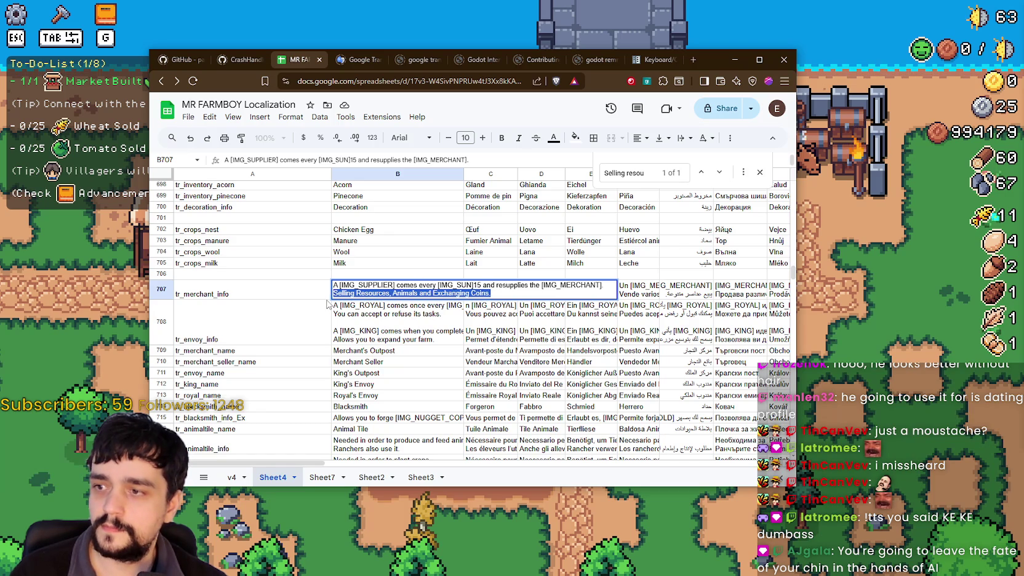
pyautogui.click(367, 295)
pyautogui.click(607, 288)
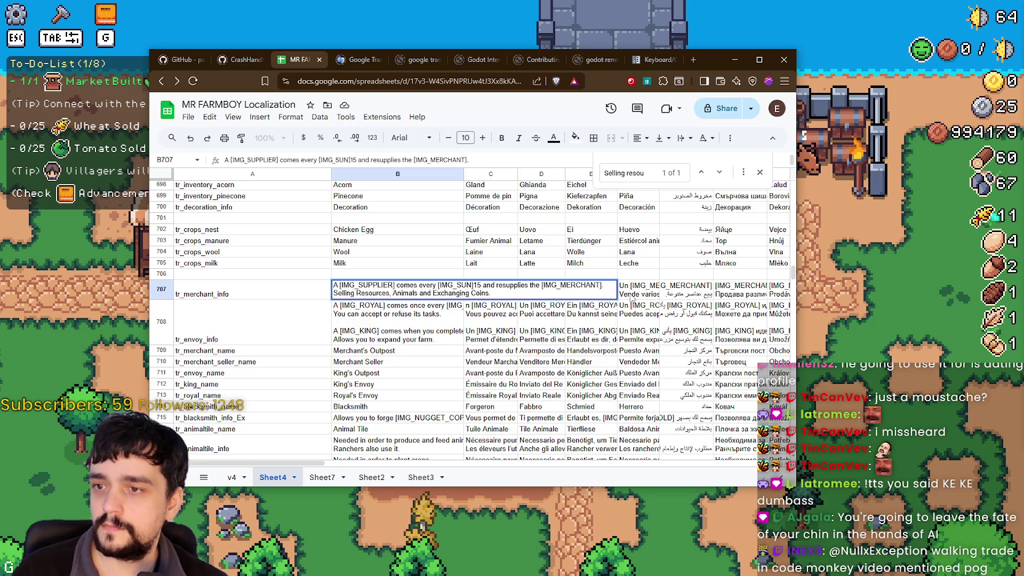
pyautogui.write('Seller')
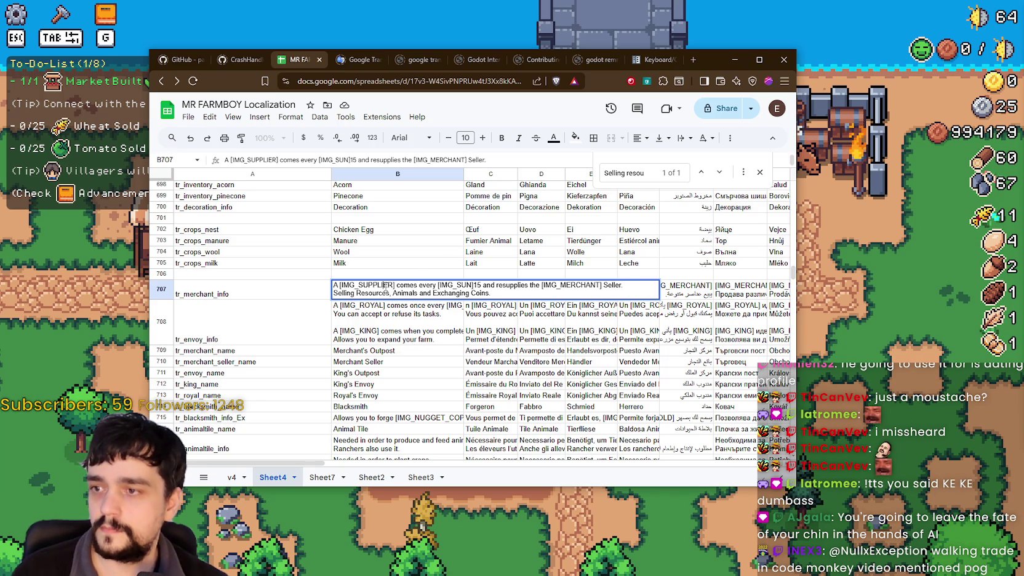
pyautogui.write('Supplier')
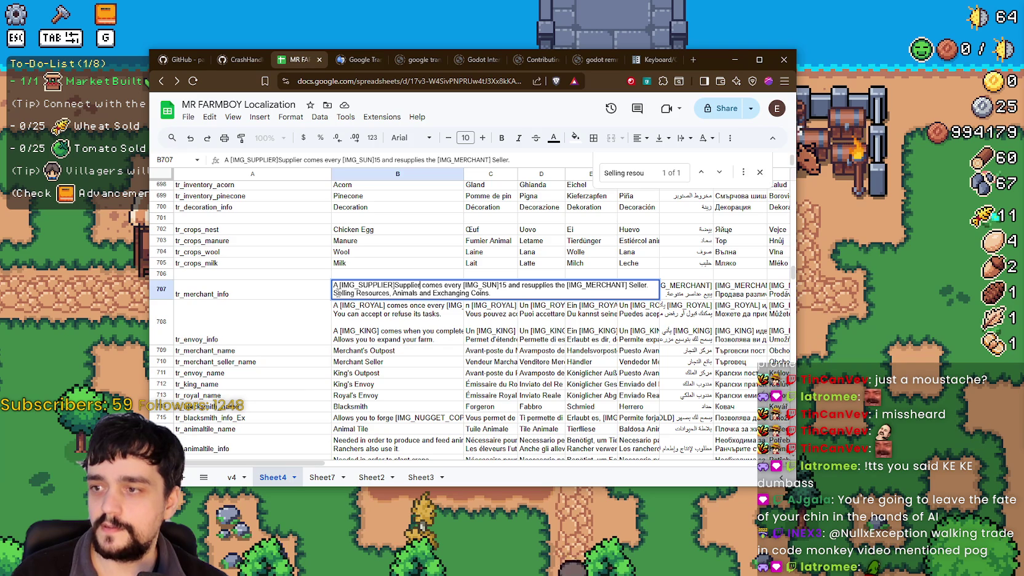
pyautogui.click(592, 293)
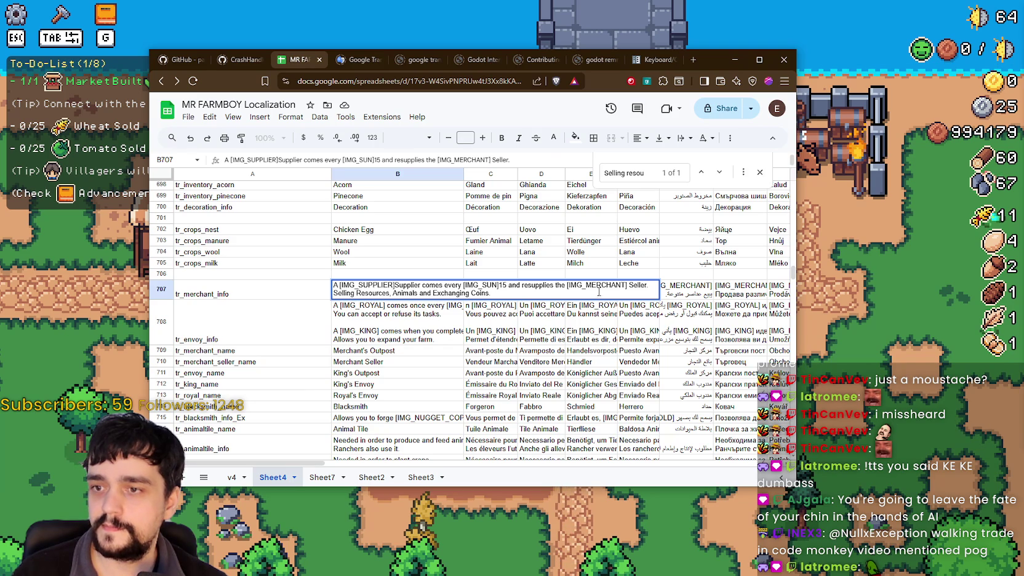
pyautogui.moveTo(629, 285); pyautogui.dragTo(568, 288)
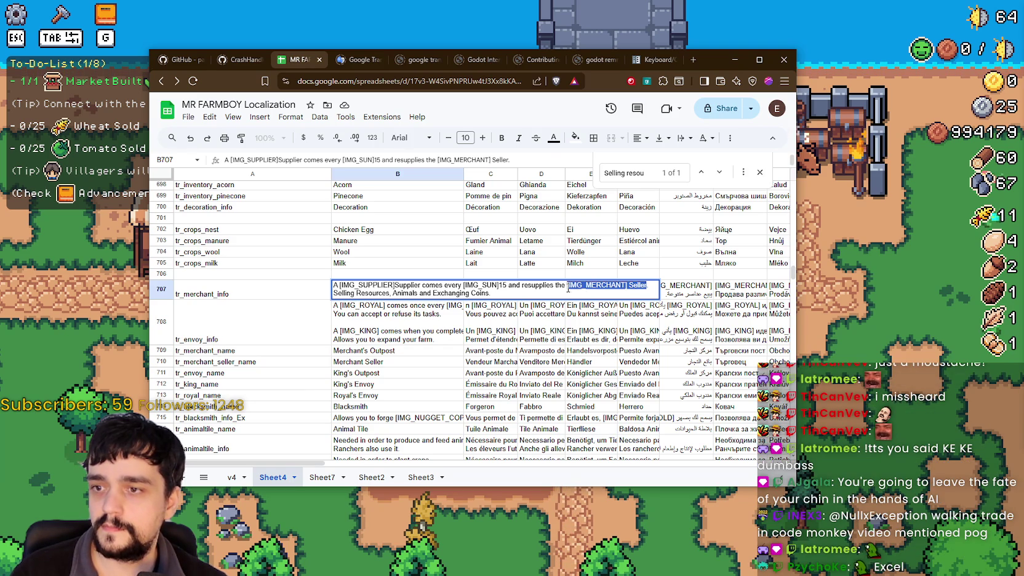
pyautogui.hotkey('ctrl', 'c')
pyautogui.click(334, 293)
pyautogui.hotkey('ctrl', 'v')
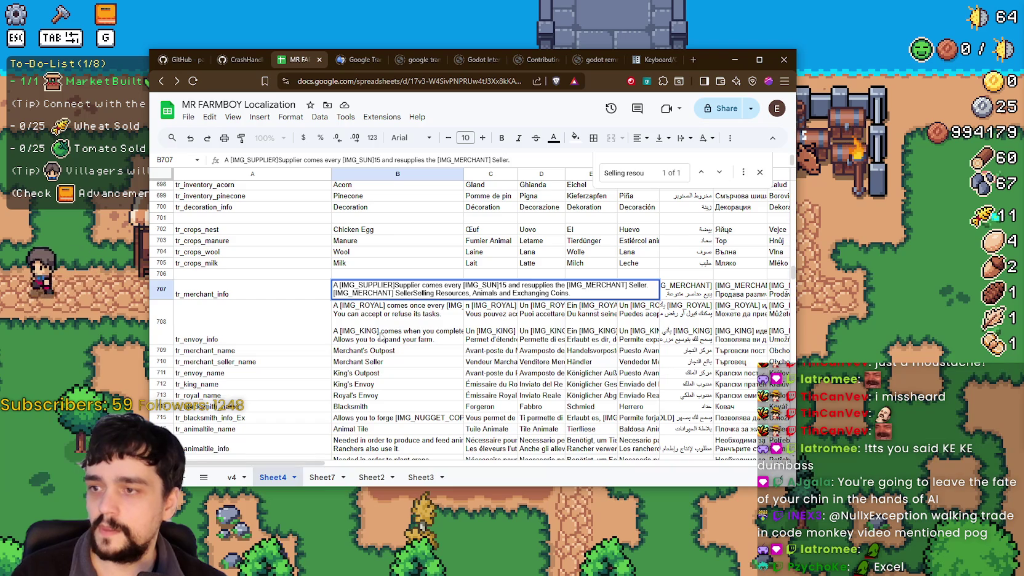
pyautogui.write('.')
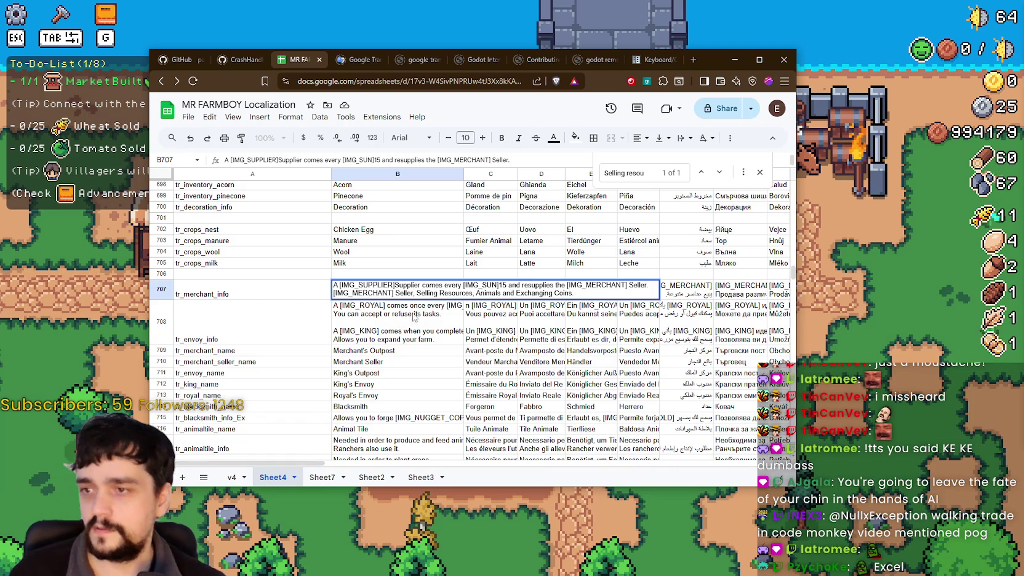
pyautogui.press('Delete')
pyautogui.press('Delete')
pyautogui.press('Delete')
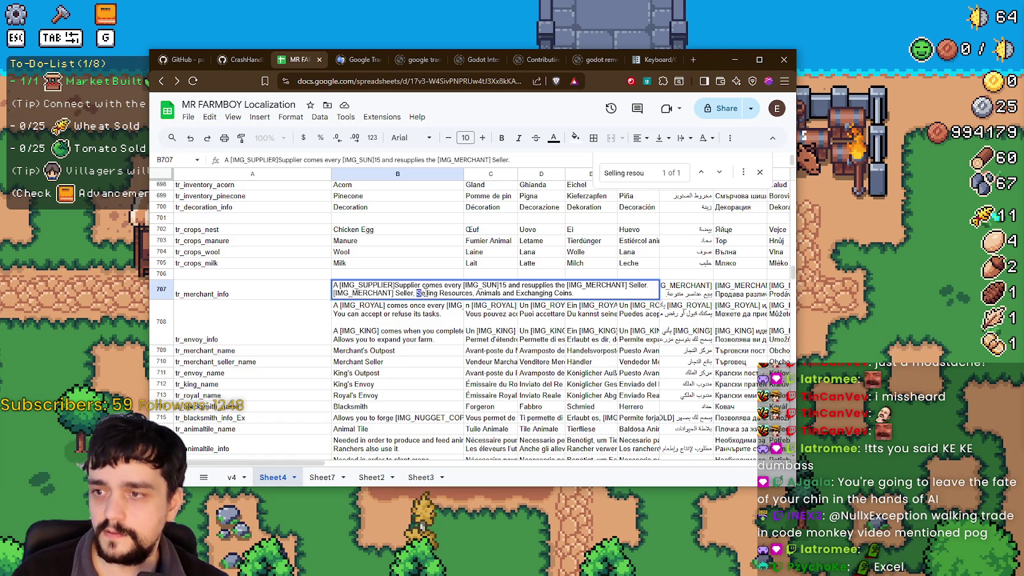
pyautogui.write('sells')
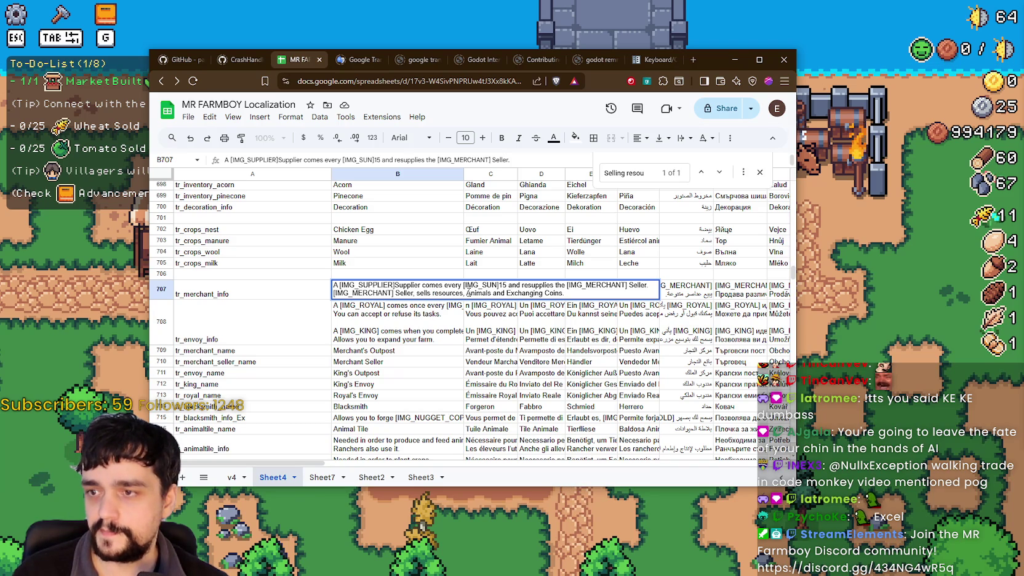
pyautogui.write(' a')
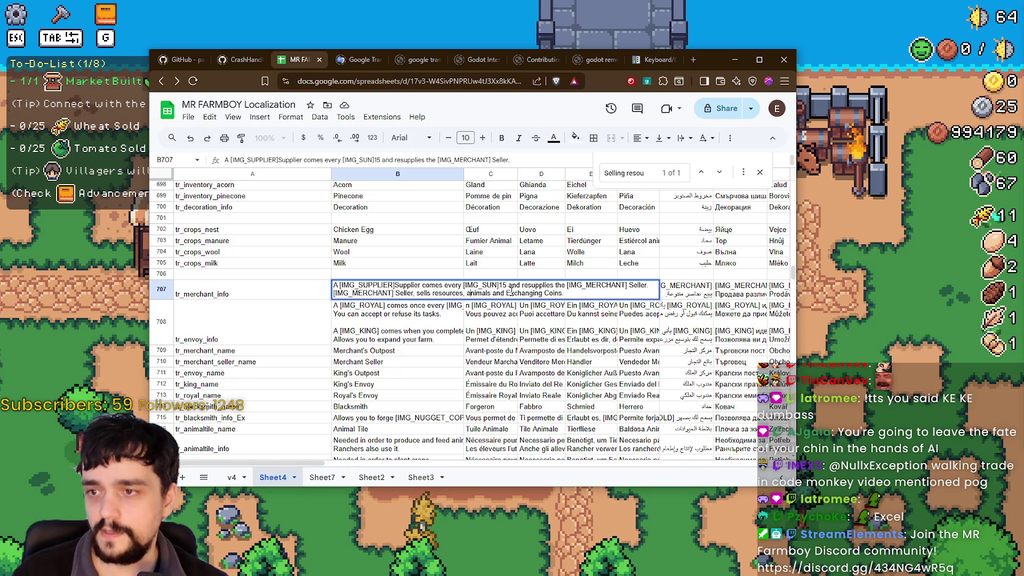
pyautogui.write('e')
pyautogui.moveTo(533, 293); pyautogui.dragTo(540, 293)
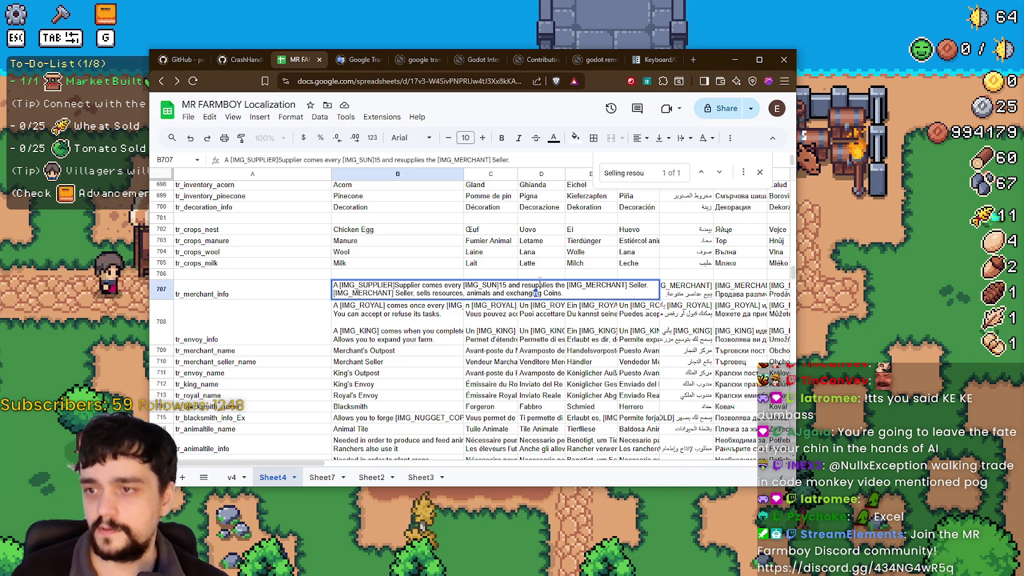
pyautogui.write('e')
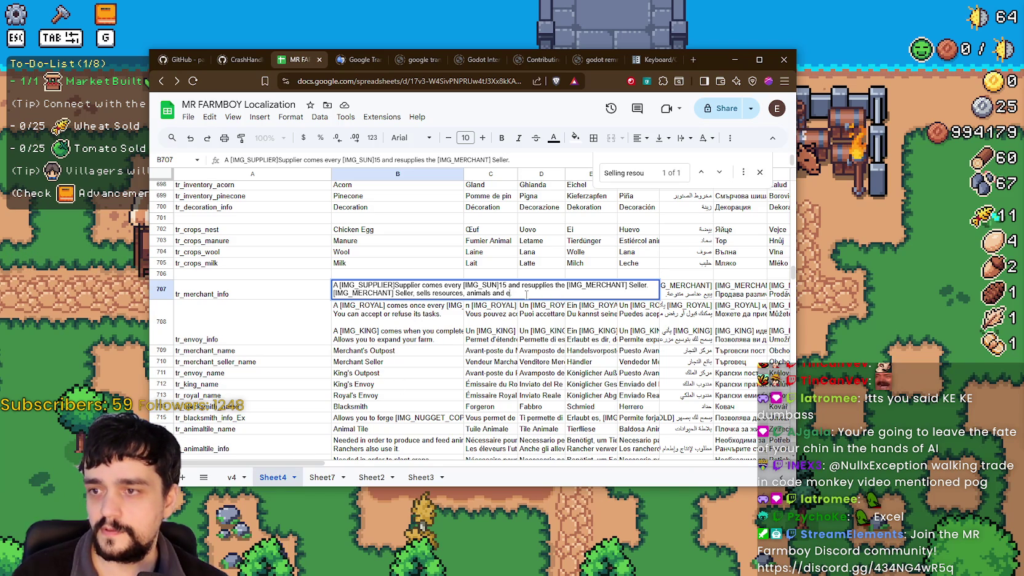
pyautogui.write('xchange coins.')
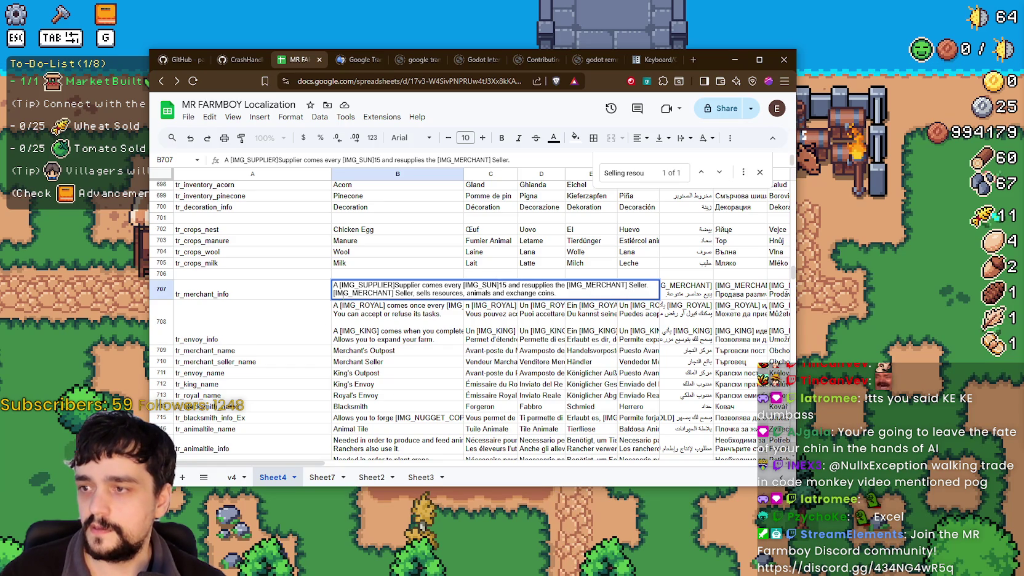
pyautogui.doubleClick(369, 292)
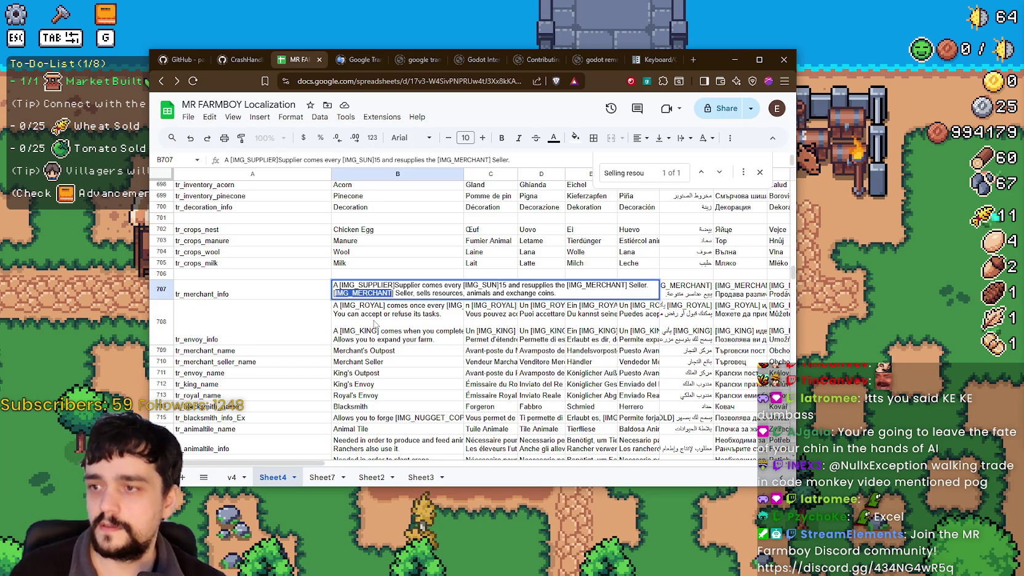
pyautogui.click(384, 293)
pyautogui.moveTo(392, 293); pyautogui.dragTo(337, 302)
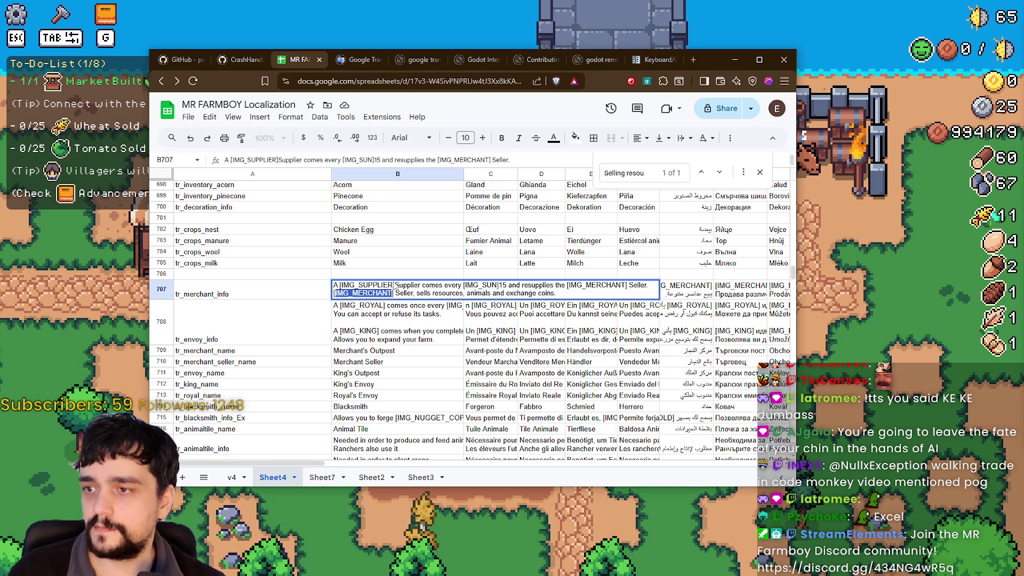
pyautogui.click(593, 291)
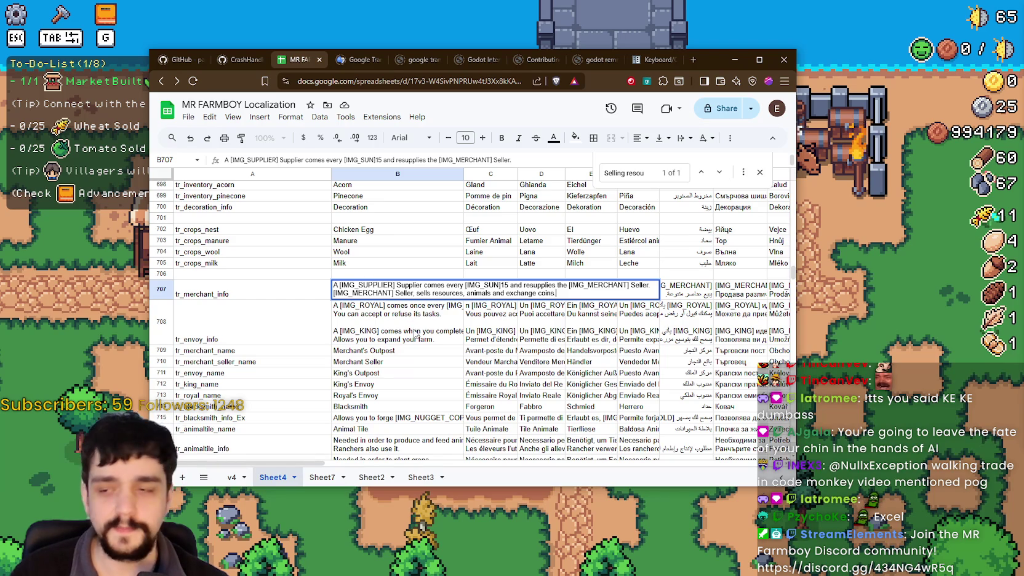
pyautogui.click(422, 308)
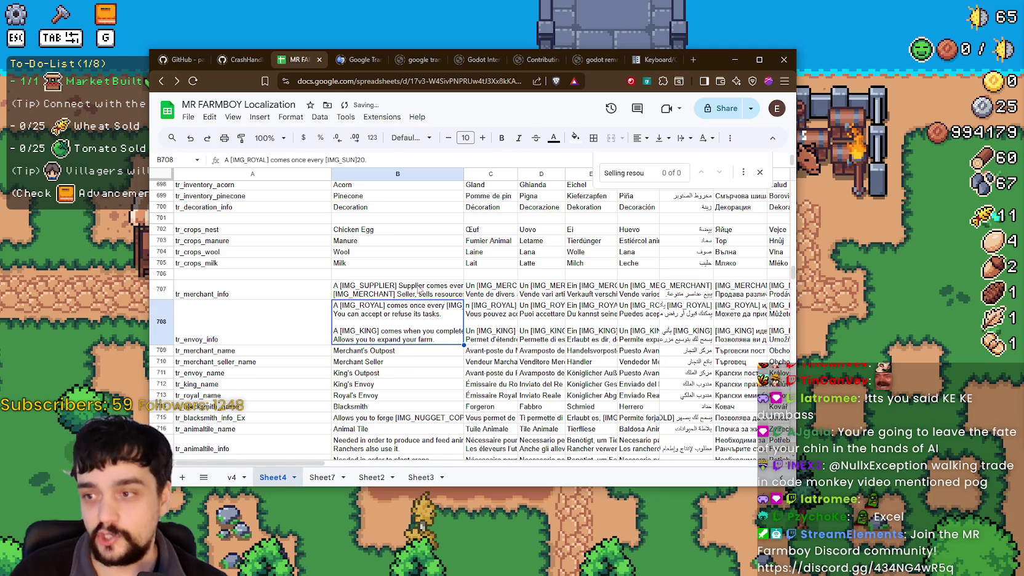
pyautogui.click(419, 289)
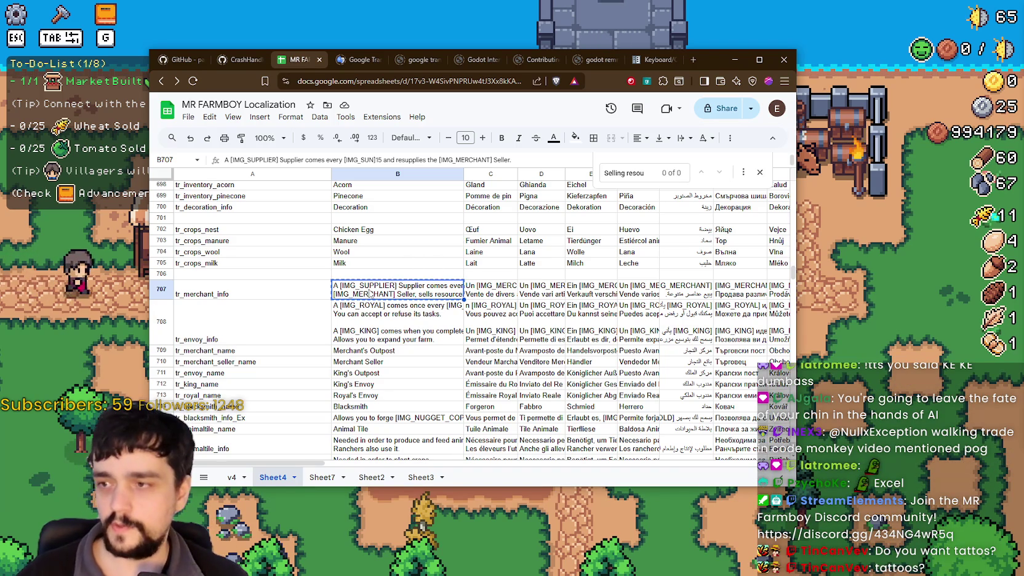
pyautogui.doubleClick(460, 293)
pyautogui.hotkey('ctrl', 'a')
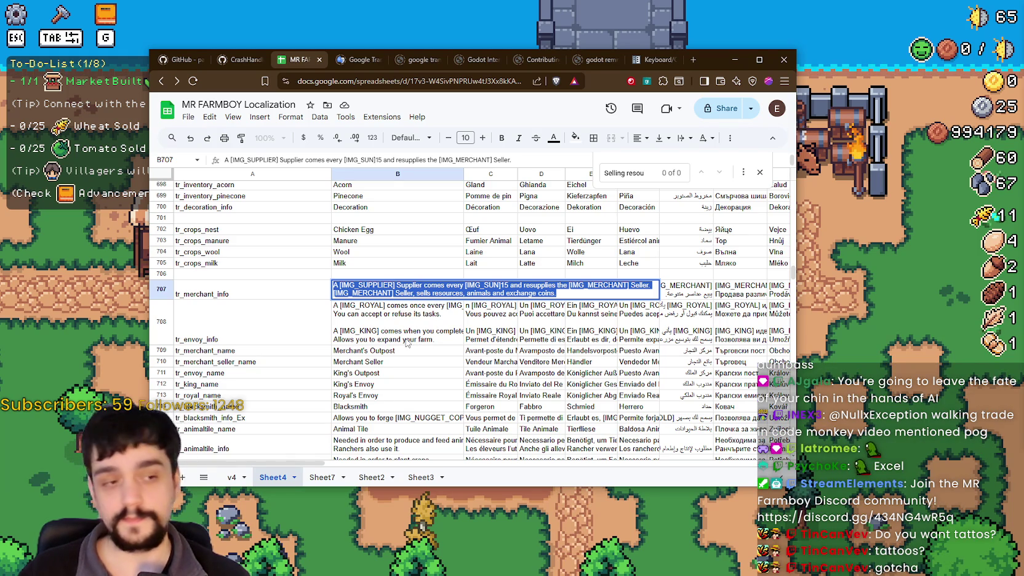
pyautogui.press('Escape')
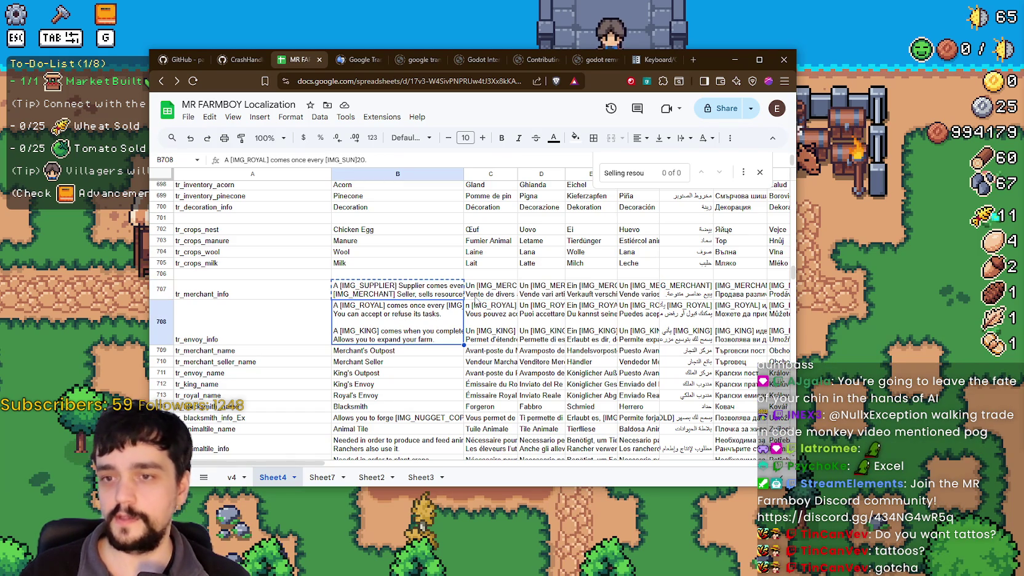
pyautogui.doubleClick(416, 291)
pyautogui.click(551, 285)
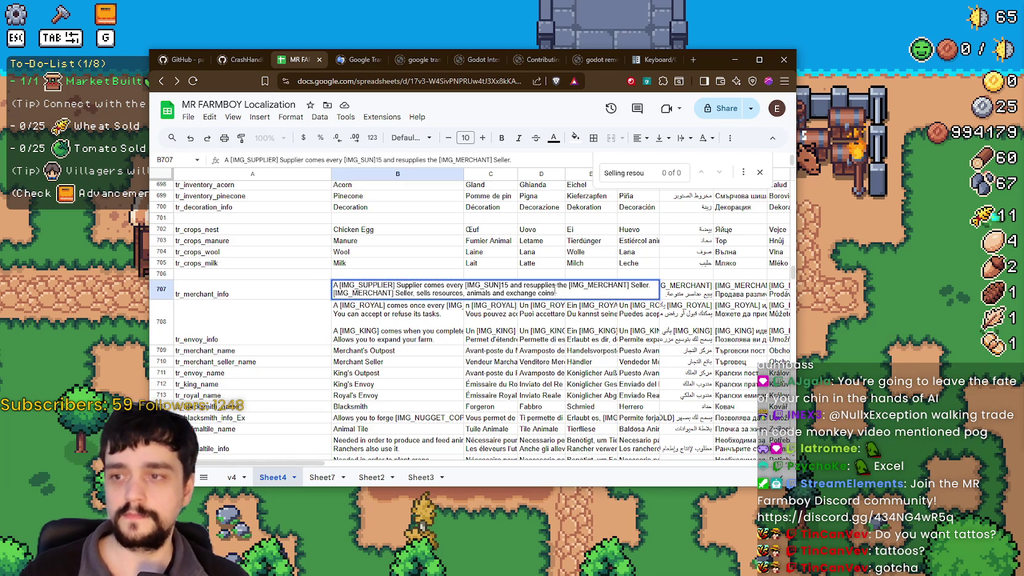
pyautogui.hotkey('ctrl', 'shift', 'End')
pyautogui.hotkey('ctrl', 'a')
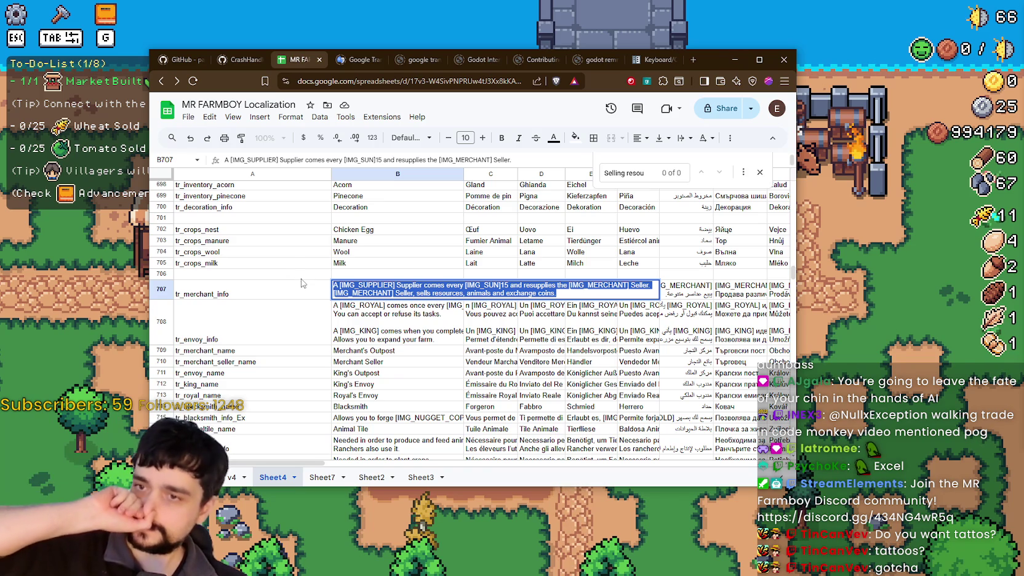
pyautogui.press('Return')
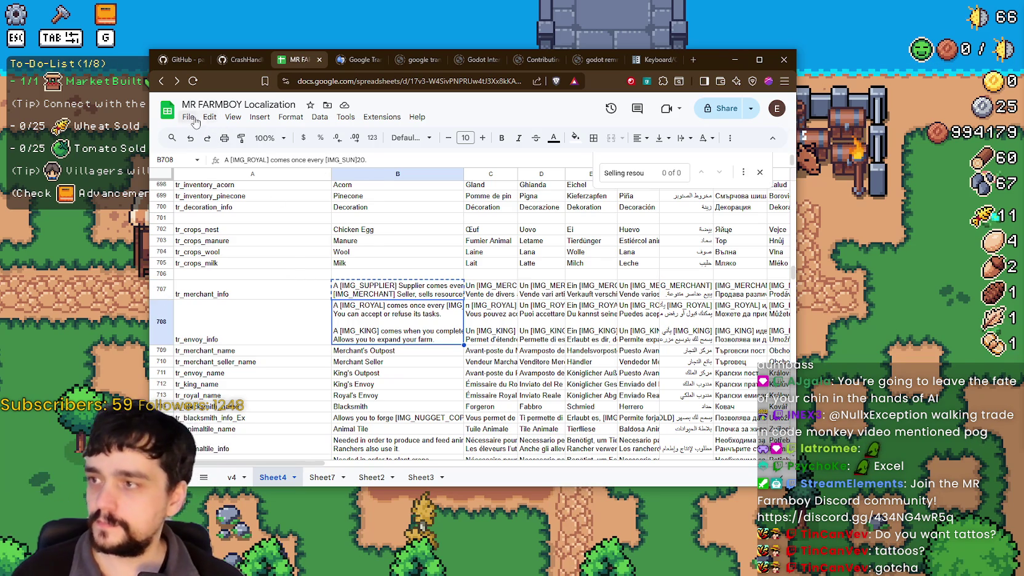
# Download the sheet as Comma Separated Values, overwriting translations.csv in the translations folder
pyautogui.click(209, 117)
pyautogui.click(187, 117)
pyautogui.moveTo(215, 246)
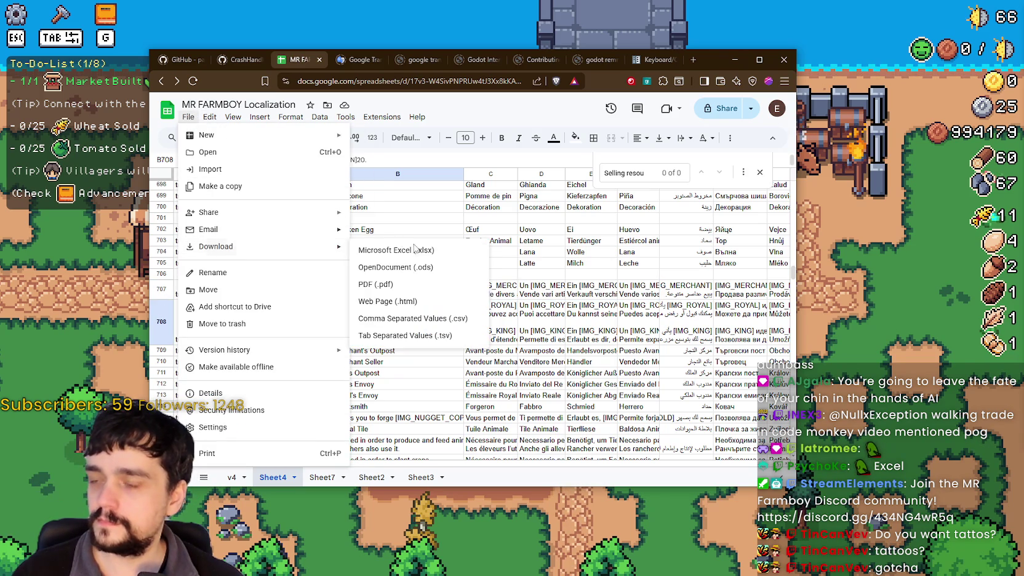
pyautogui.click(423, 318)
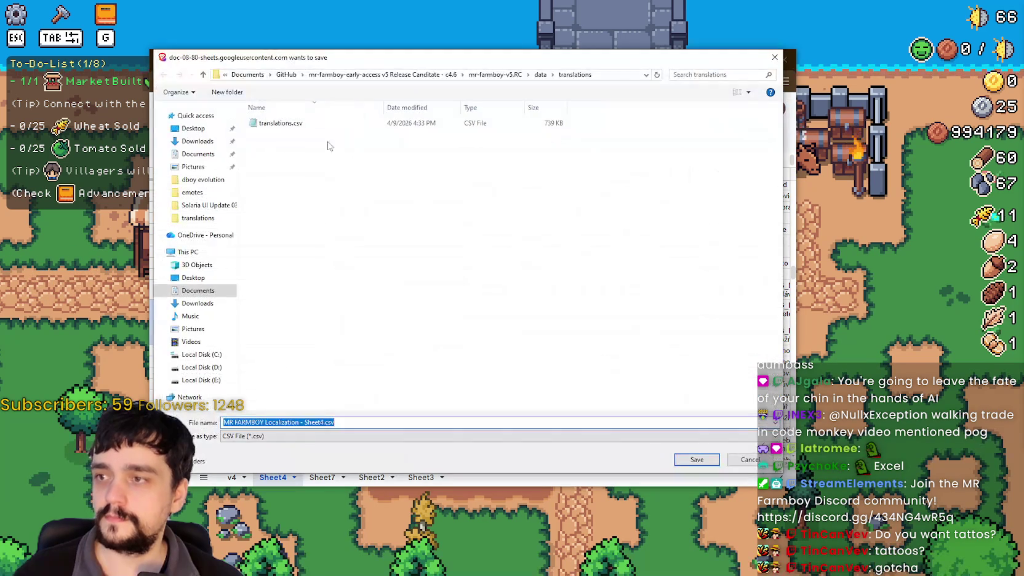
pyautogui.click(300, 126)
pyautogui.press('Return')
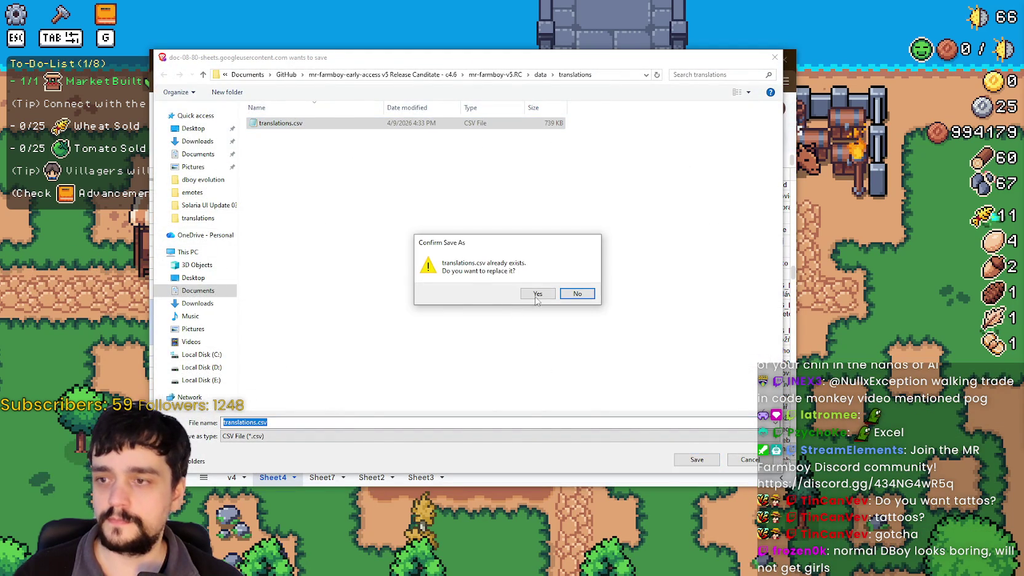
pyautogui.press('y')
pyautogui.click(483, 361)
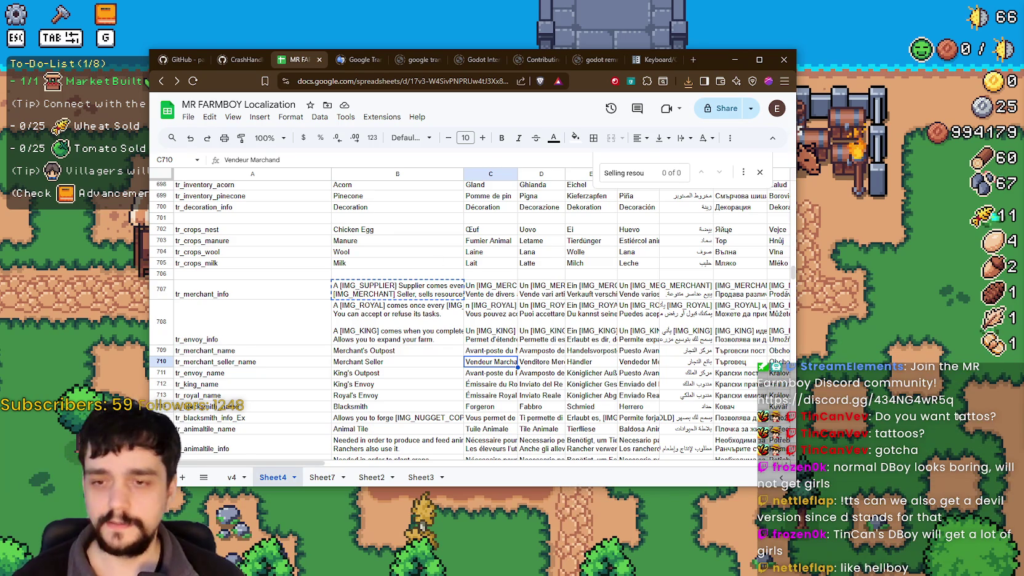
# Pause the running game and switch over to the Godot editor
pyautogui.hotkey('alt', 'Tab')
pyautogui.press('Escape')
pyautogui.press('Escape')
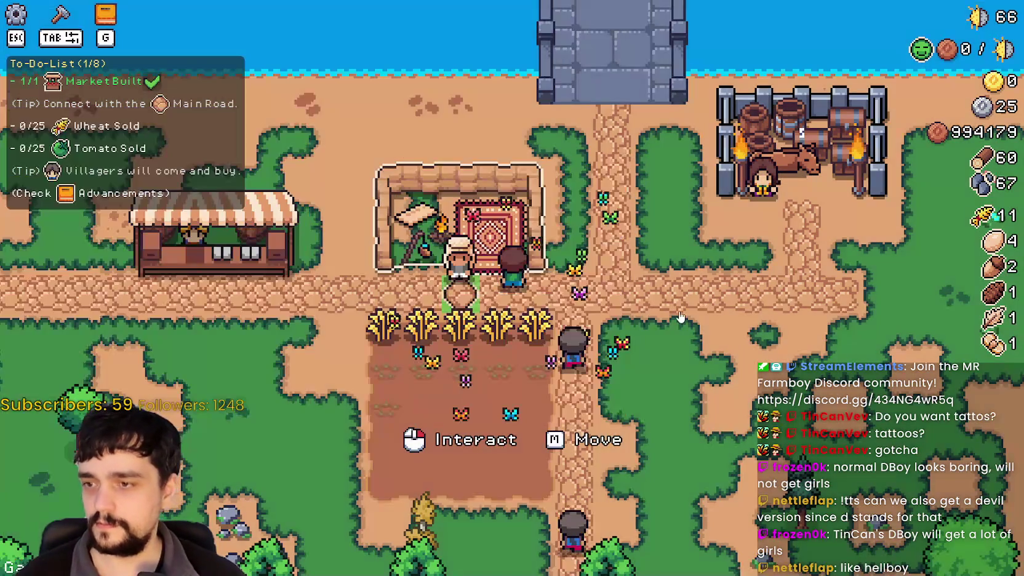
pyautogui.hotkey('alt', 'Tab')
pyautogui.hotkey('alt', 'Tab')
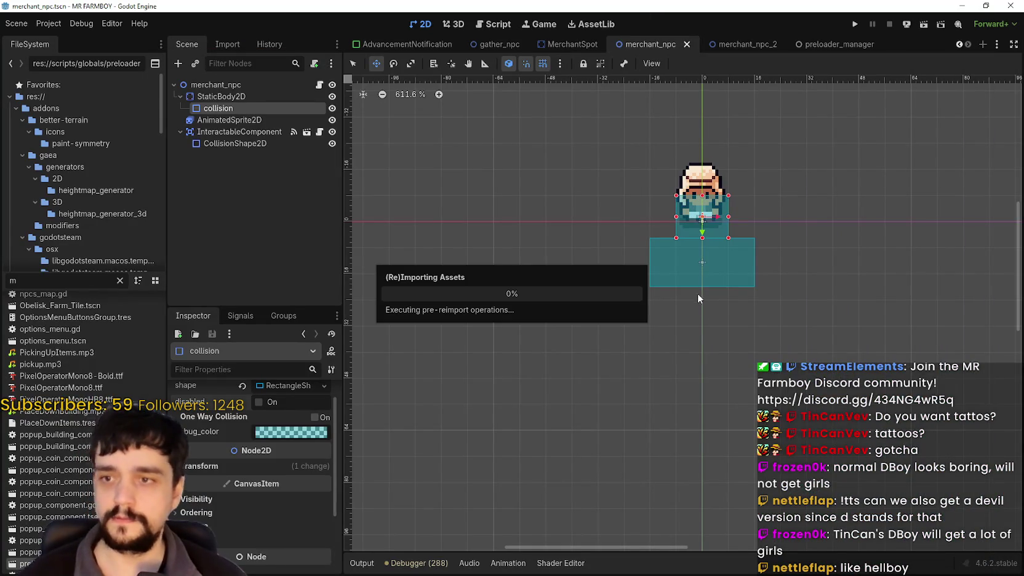
# From the merchant_npc script, run a project-wide Find in Files for IMG_MERCHANT
pyautogui.click(493, 24)
pyautogui.click(678, 258)
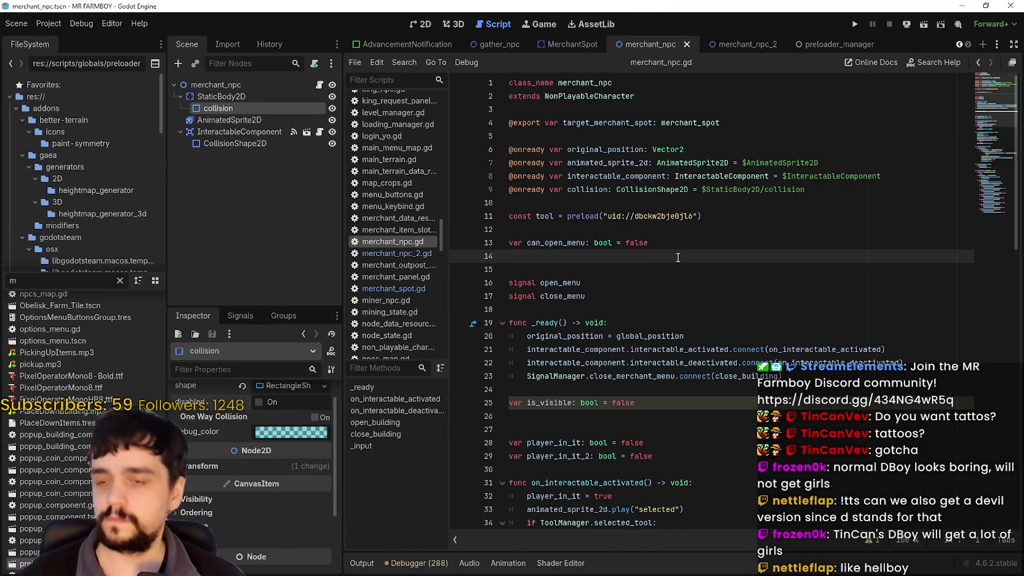
pyautogui.hotkey('ctrl', 'shift', 'f')
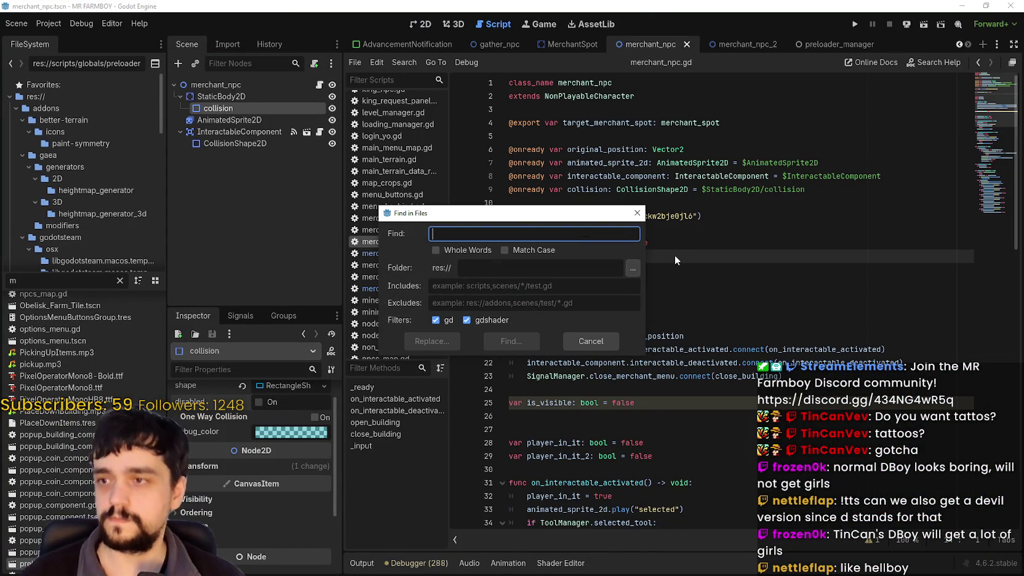
pyautogui.write('-')
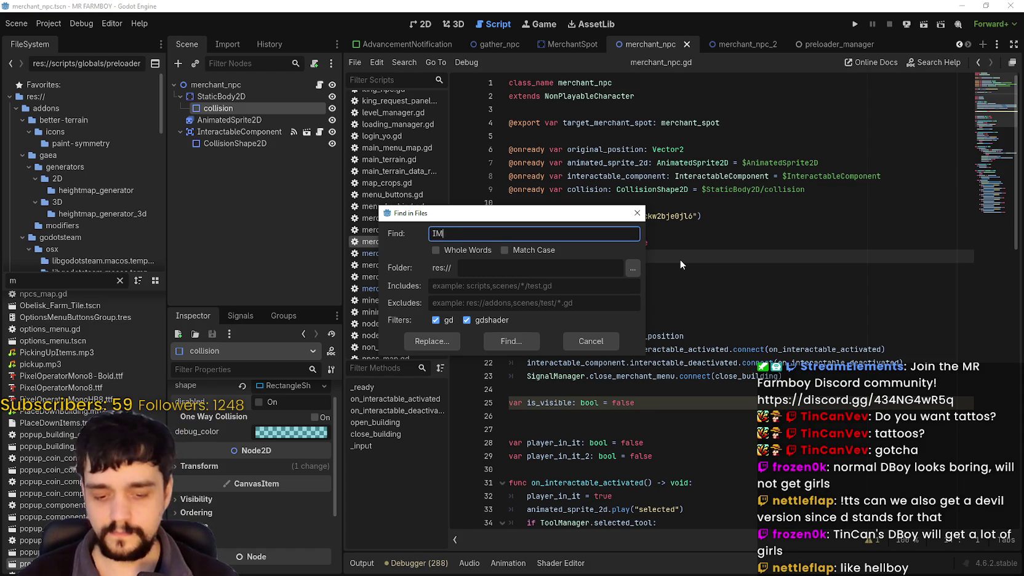
pyautogui.press('Return')
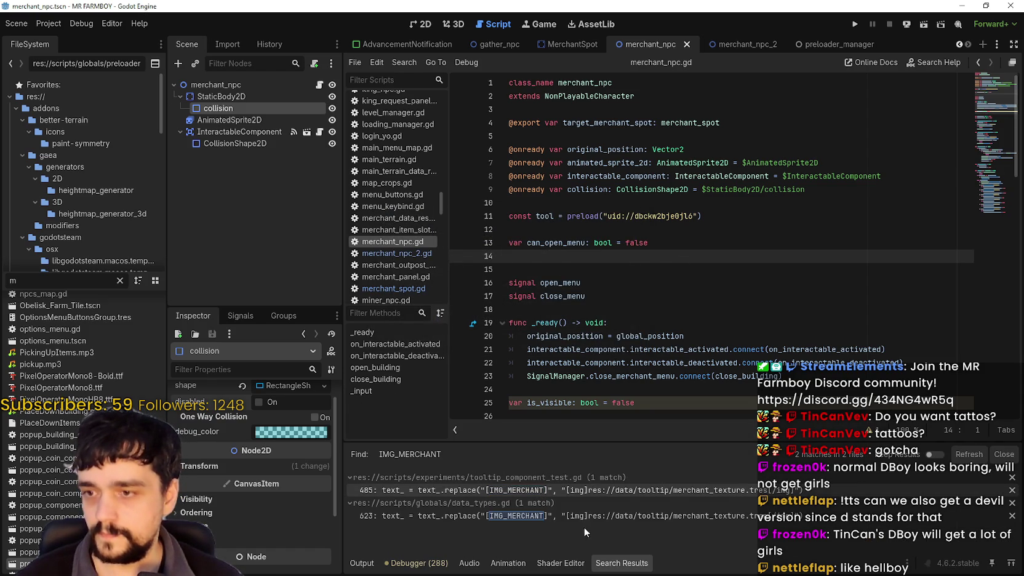
# Copy the IMG_MERCHANT replace line 485 in tooltip_component_test.gd and paste it as line 499
pyautogui.click(590, 490)
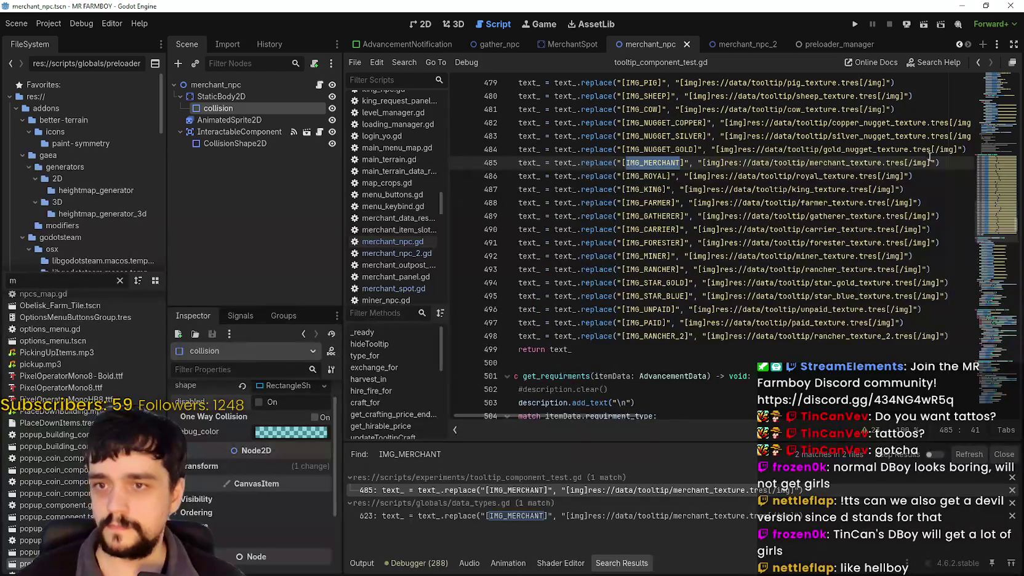
pyautogui.moveTo(942, 162); pyautogui.dragTo(493, 165)
pyautogui.hotkey('ctrl', 'c')
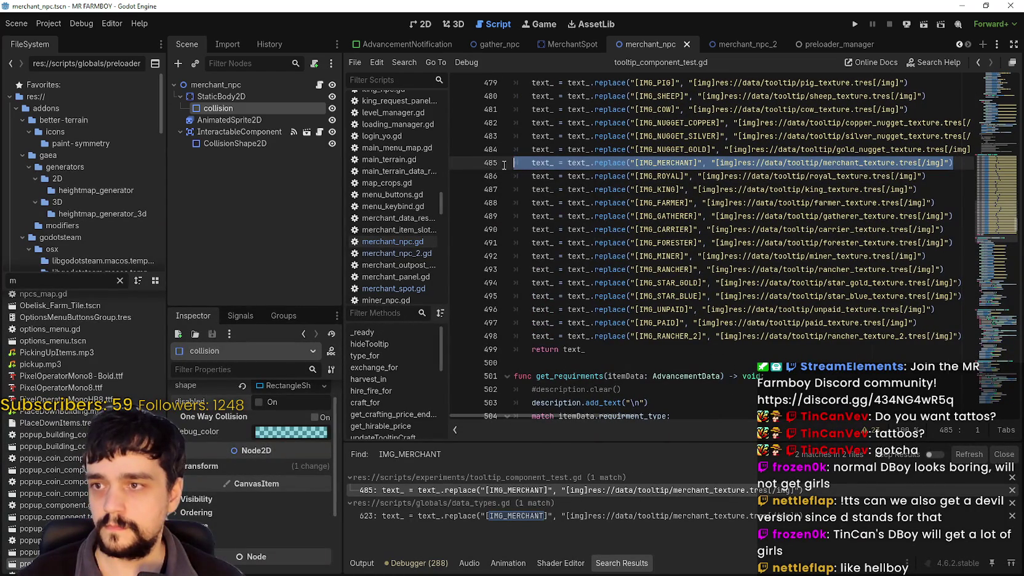
pyautogui.click(961, 164)
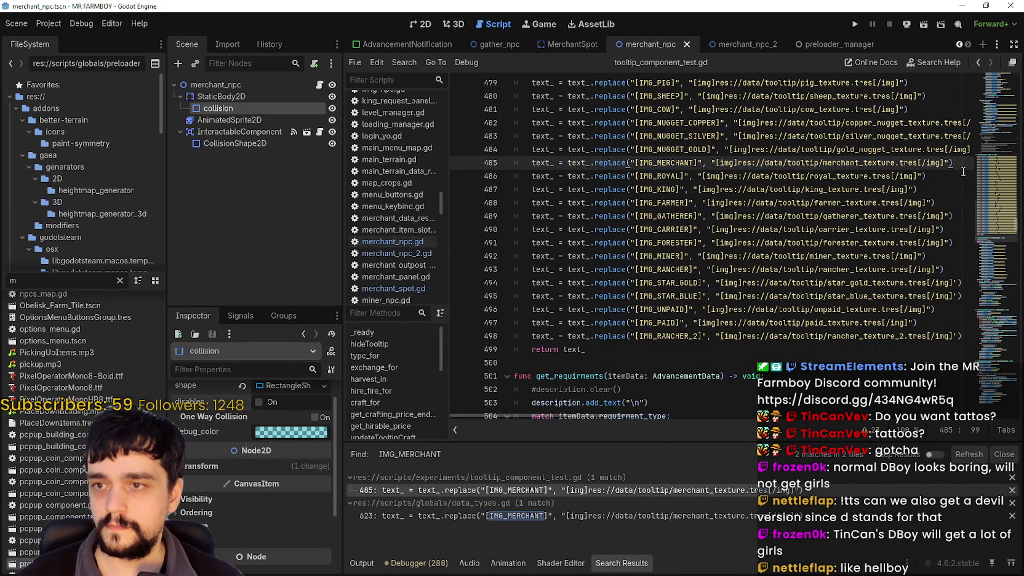
pyautogui.click(971, 337)
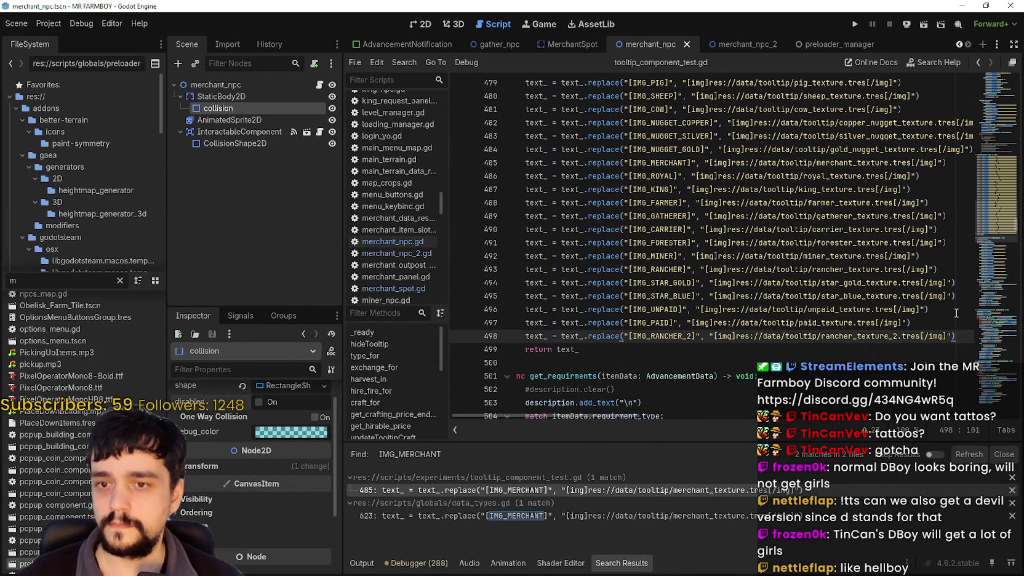
pyautogui.press('Return')
pyautogui.hotkey('ctrl', 'v')
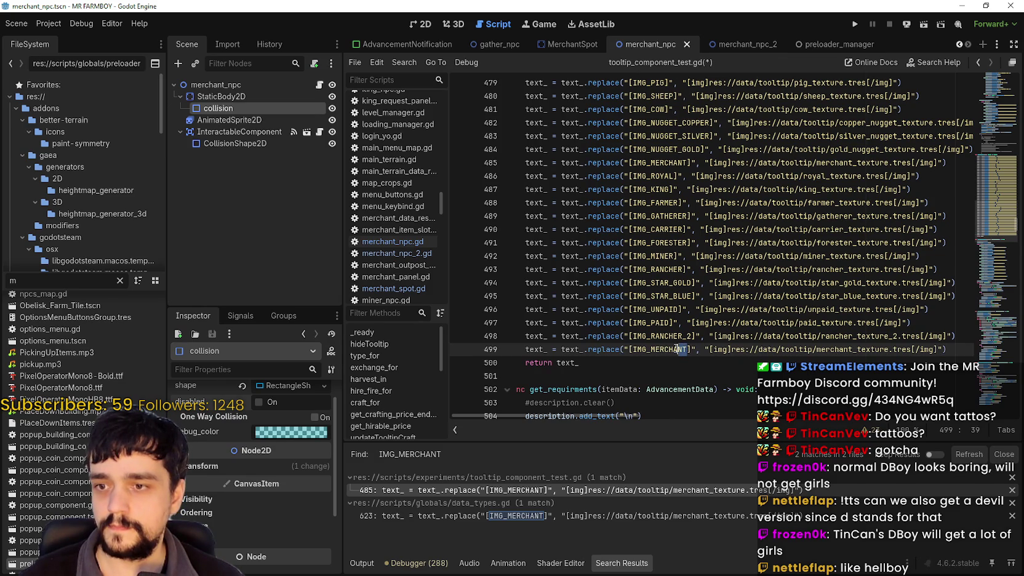
# After checking the supplier tag in the spreadsheet, change line 499 to IMG_SUPPLIER and merchant_texture_2
pyautogui.hotkey('alt', 'Tab')
pyautogui.doubleClick(372, 286)
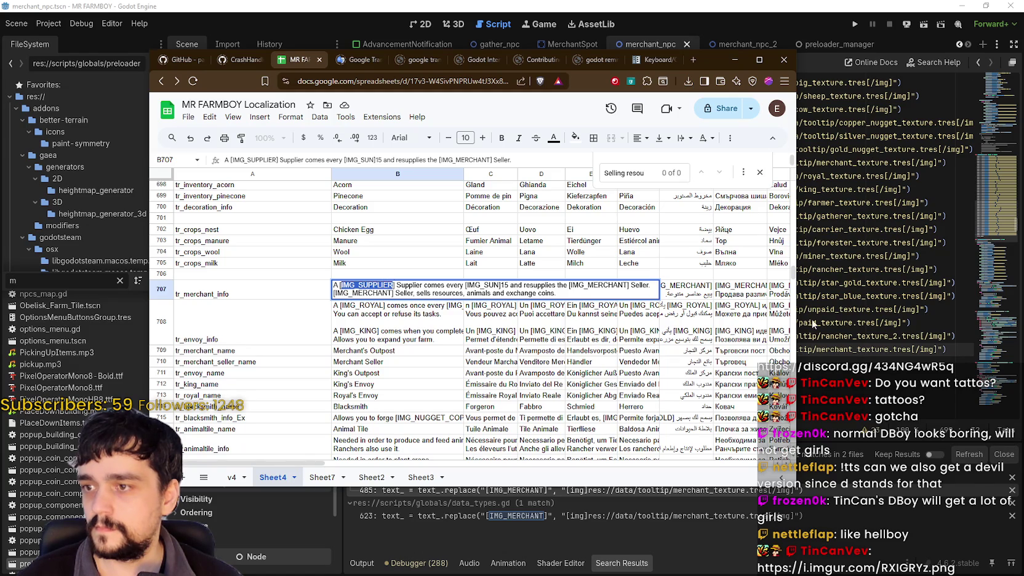
pyautogui.click(841, 305)
pyautogui.doubleClick(669, 348)
pyautogui.write('IMG_SUPPLIER]", "[img]res://data/tool')
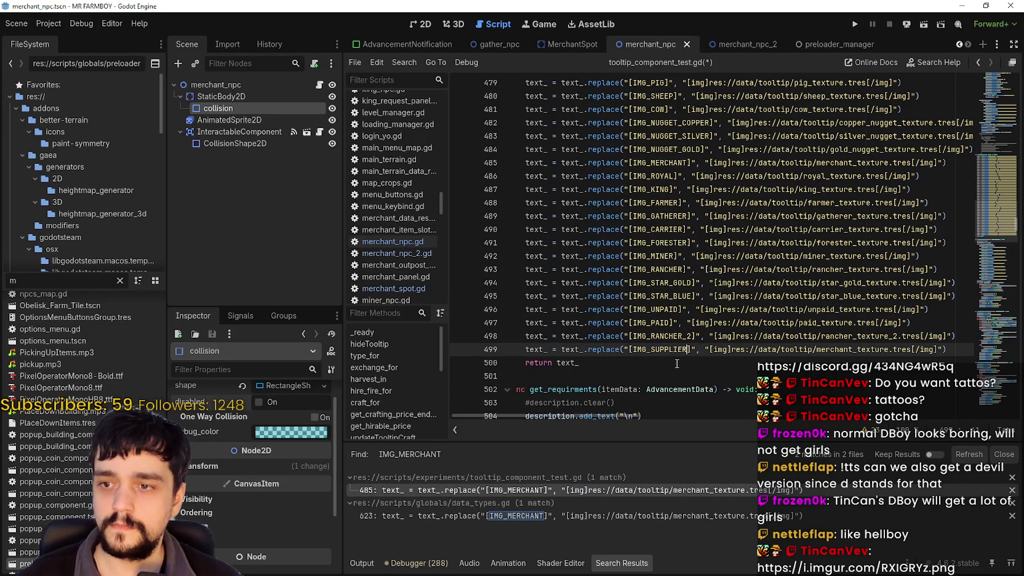
pyautogui.click(850, 349)
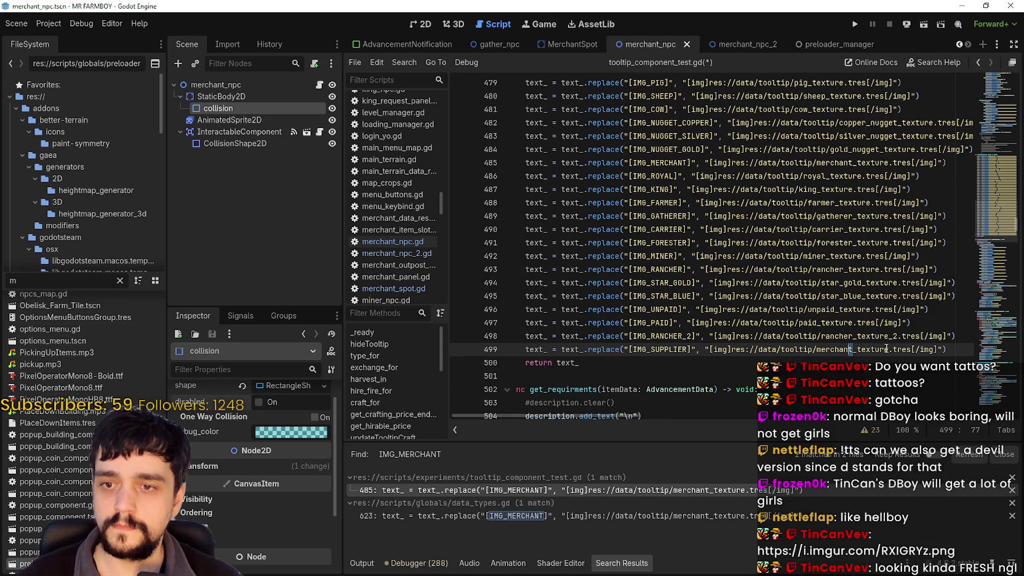
pyautogui.write('_2')
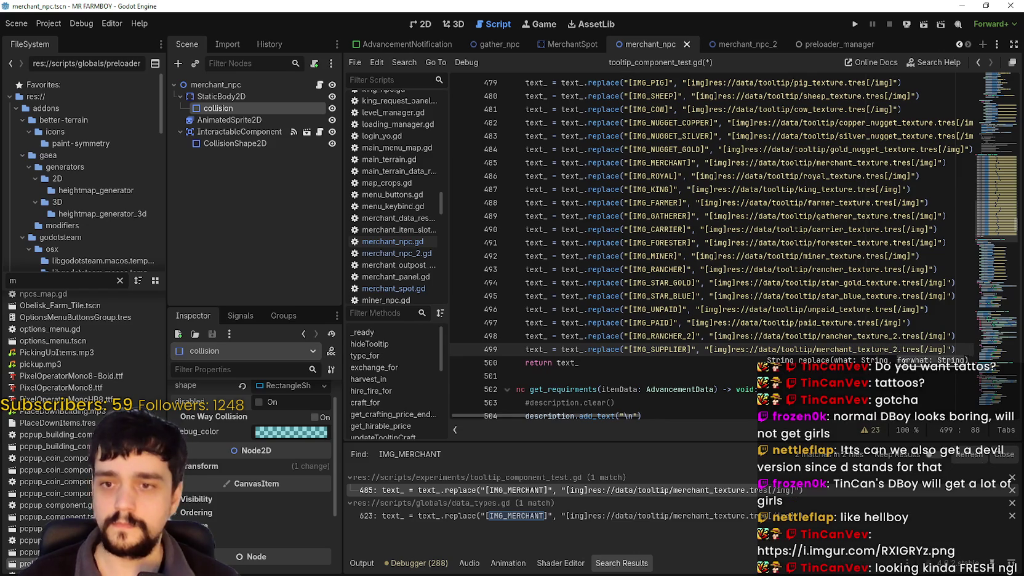
pyautogui.click(721, 349)
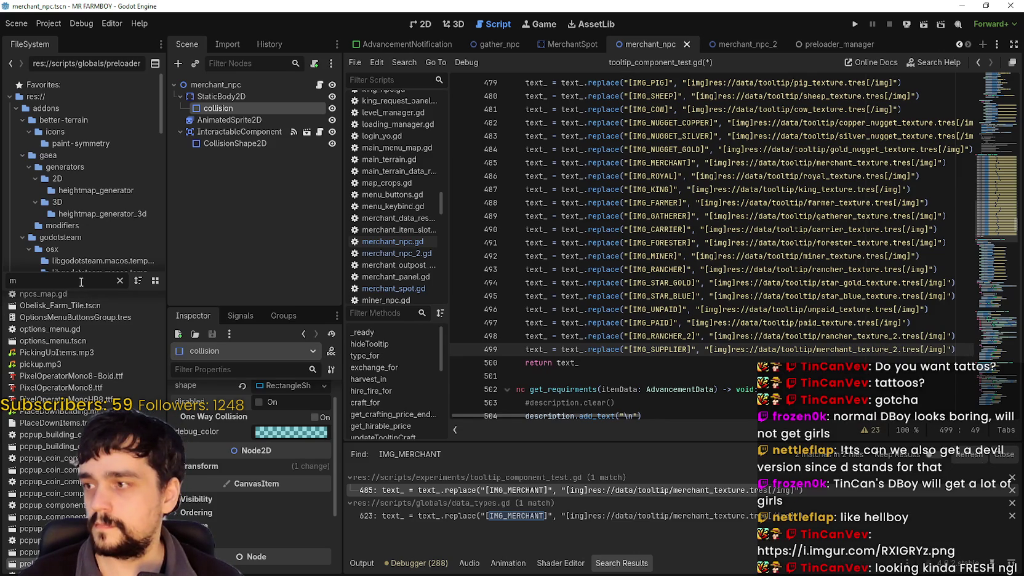
pyautogui.write('erchant')
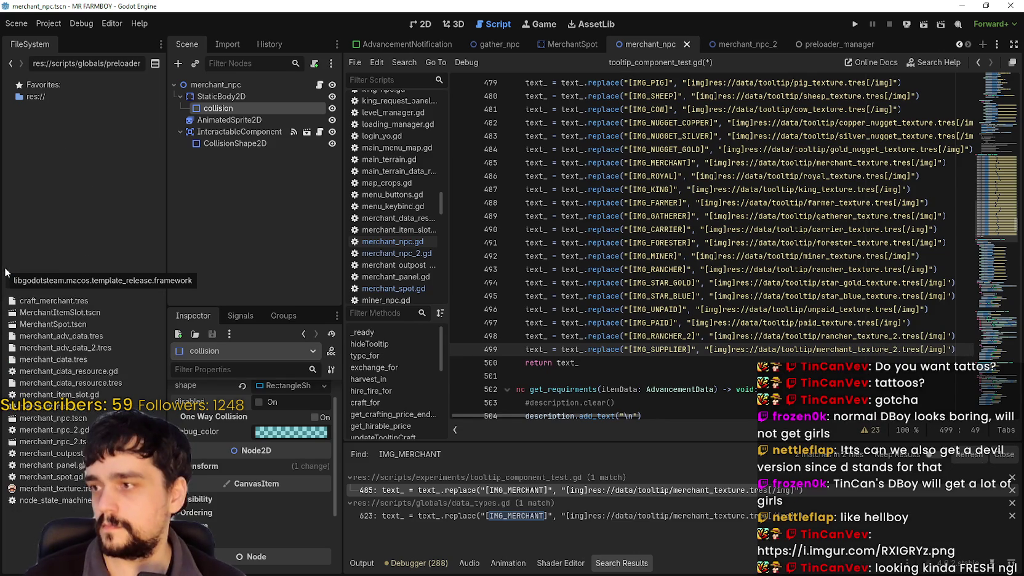
pyautogui.write('_te')
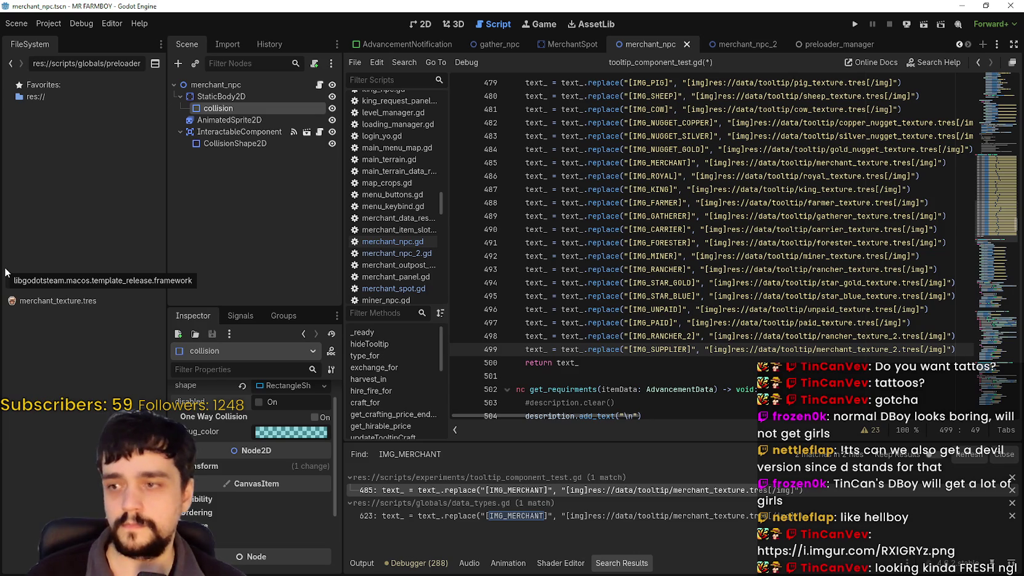
# Duplicate merchant_texture.tres as merchant_texture_2.tres
pyautogui.rightClick(38, 301)
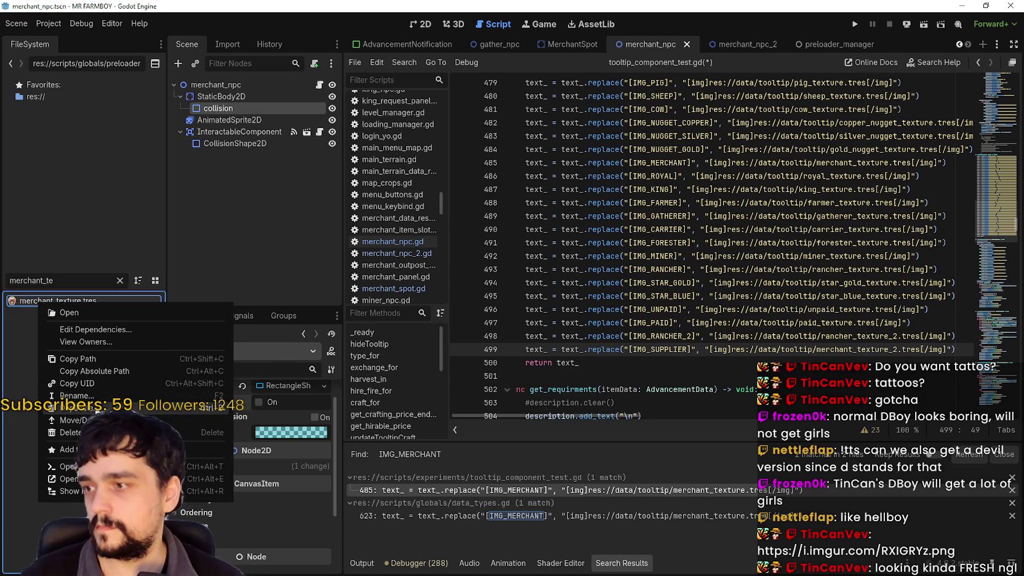
pyautogui.click(77, 407)
pyautogui.click(453, 273)
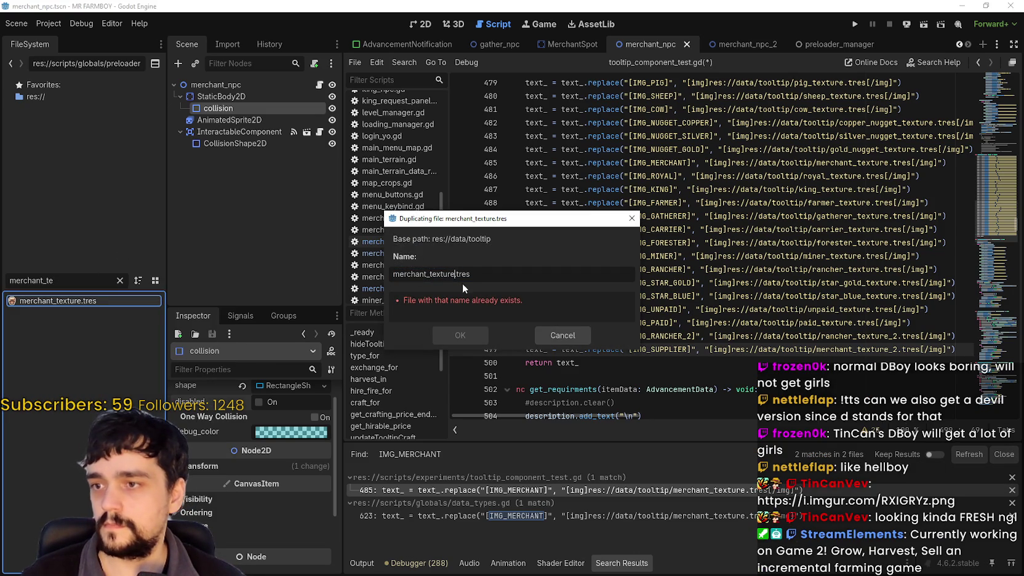
pyautogui.write('_2')
pyautogui.press('Return')
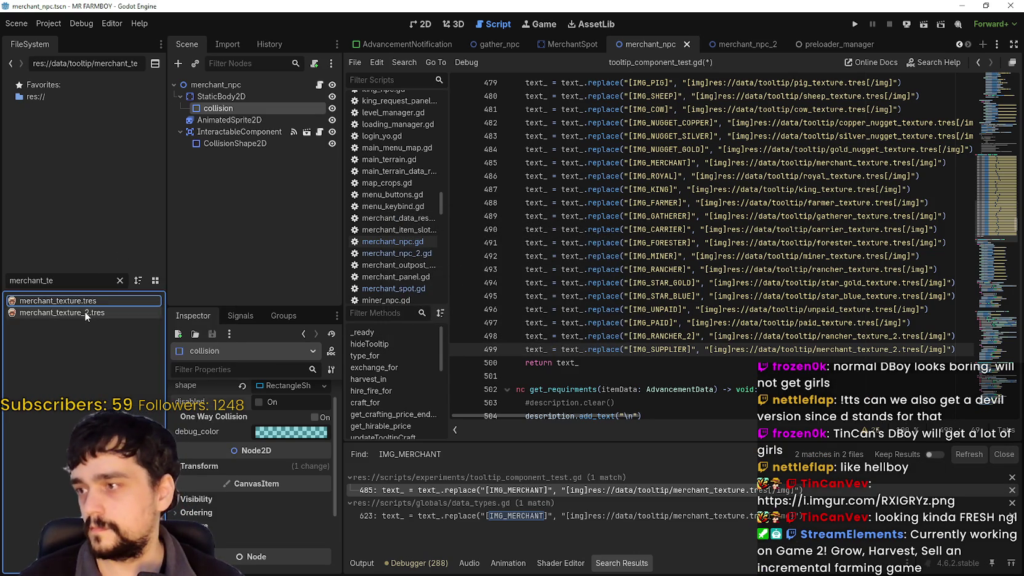
# Set merchant_texture_2.tres's atlas region to the 16×16 merchant face sprite and save the script
pyautogui.click(85, 313)
pyautogui.scroll(-3, 256, 522)
pyautogui.scroll(-2, 267, 485)
pyautogui.click(255, 425)
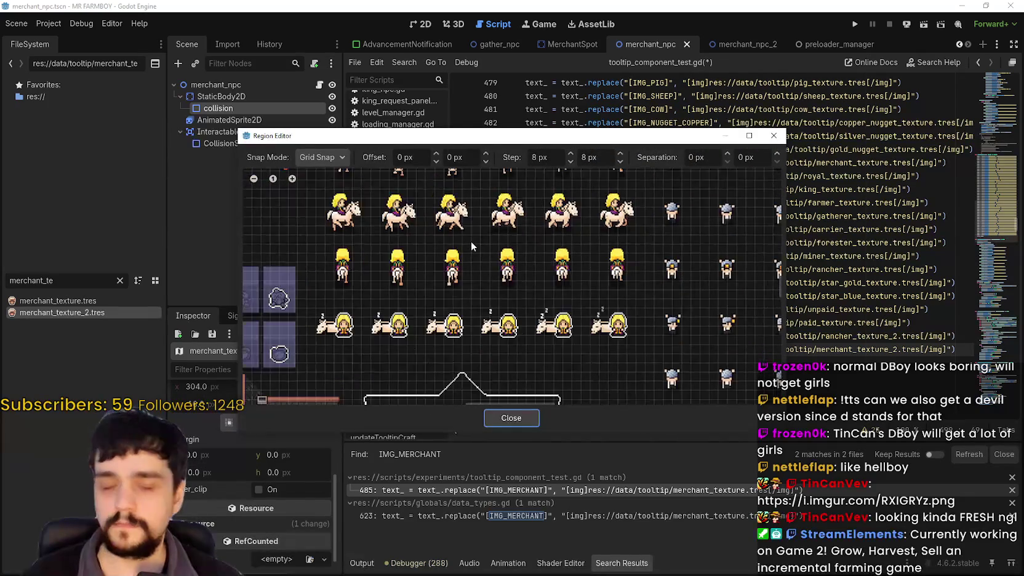
pyautogui.scroll(-5, 470, 241)
pyautogui.scroll(5, 481, 260)
pyautogui.scroll(5, 501, 226)
pyautogui.moveTo(430, 276); pyautogui.dragTo(467, 236)
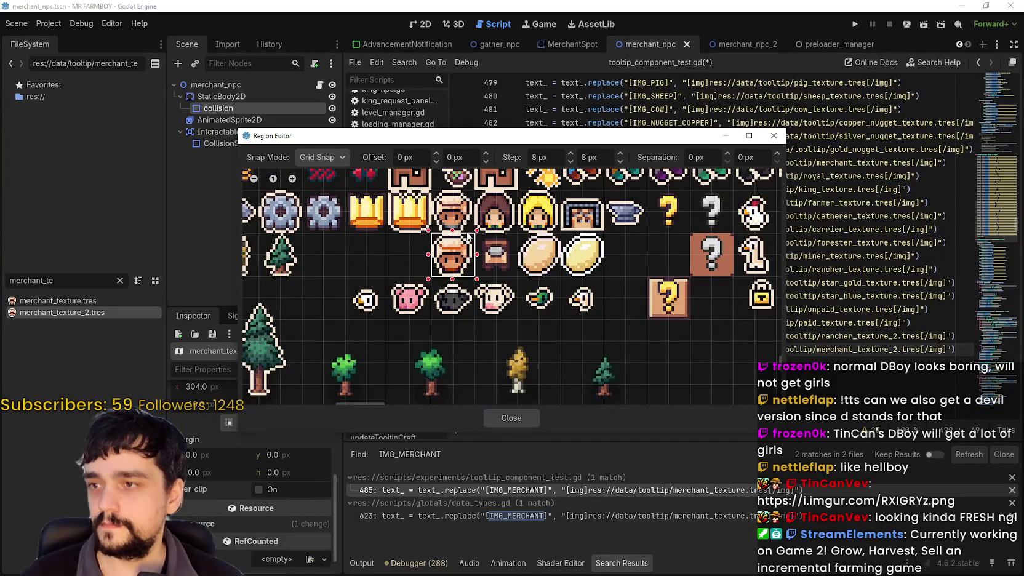
pyautogui.click(509, 417)
pyautogui.scroll(5, 256, 430)
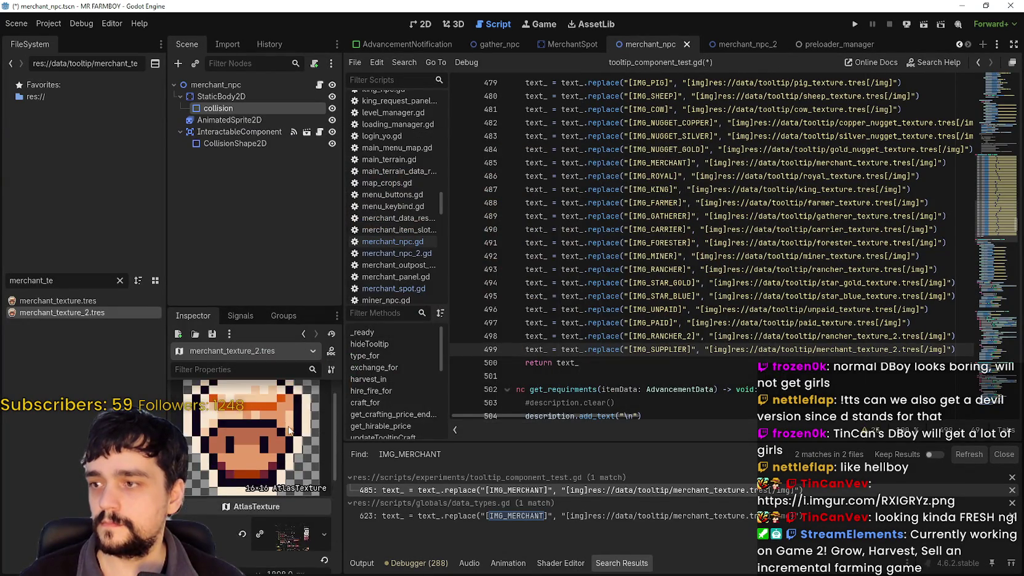
pyautogui.click(843, 260)
pyautogui.hotkey('ctrl', 's')
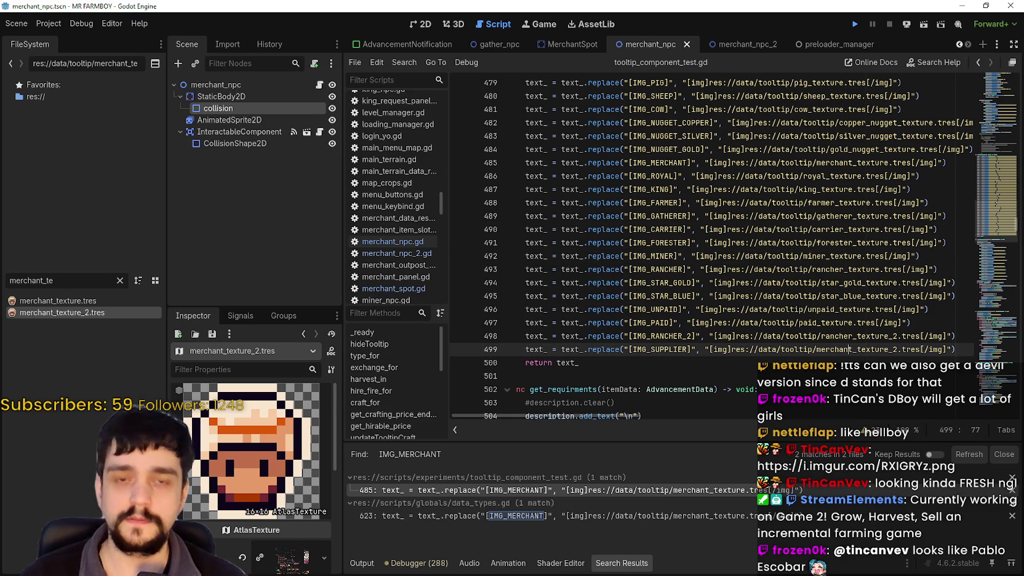
# Run the project with F5 and bring the browser showing the linked Imgur photo to the front
pyautogui.press('F5')
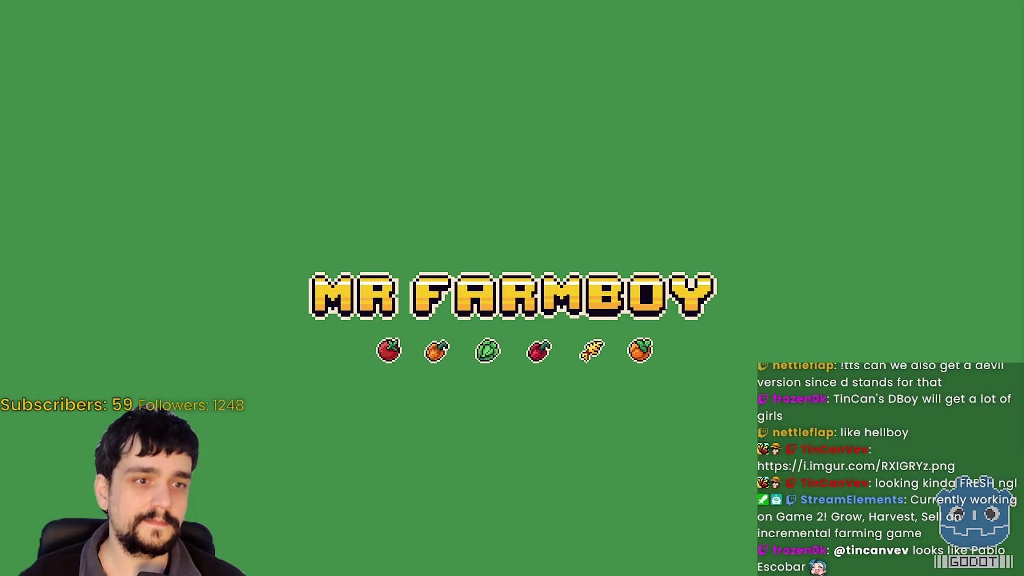
pyautogui.hotkey('alt', 'Tab')
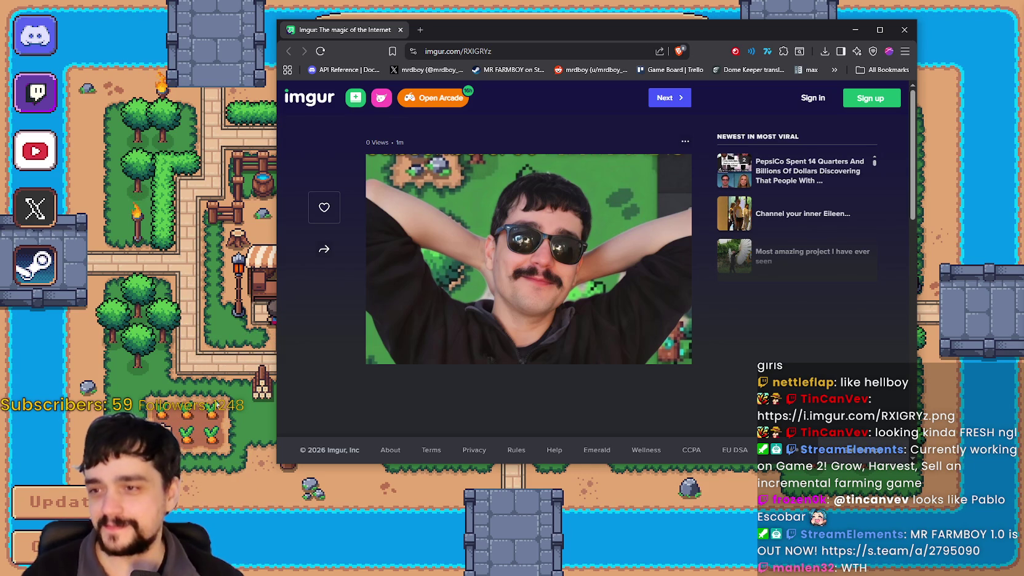
# In the game, load Save 9 from the save-game list
pyautogui.hotkey('alt', 'Tab')
pyautogui.click(523, 241)
pyautogui.scroll(-6, 532, 345)
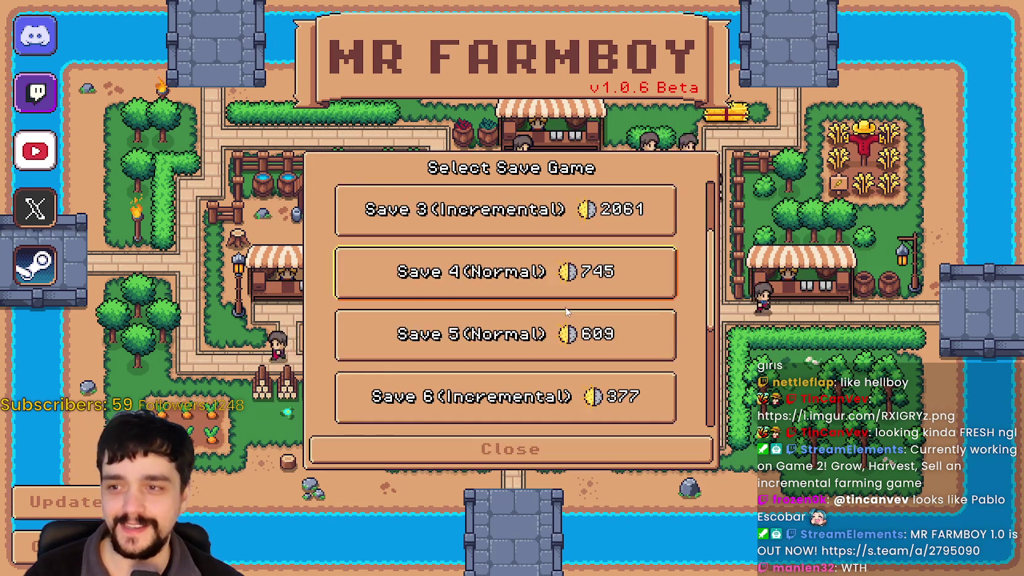
pyautogui.click(458, 326)
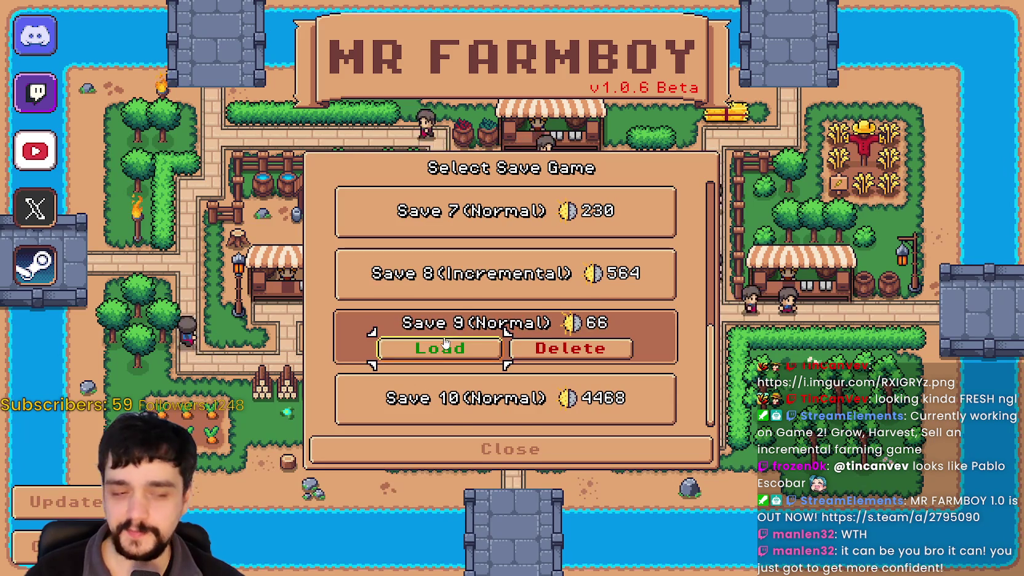
pyautogui.click(443, 348)
# Save the Imgur photo as RXIGRYz.png in the dboy evolution folder, then hide the browser
pyautogui.hotkey('alt', 'Tab')
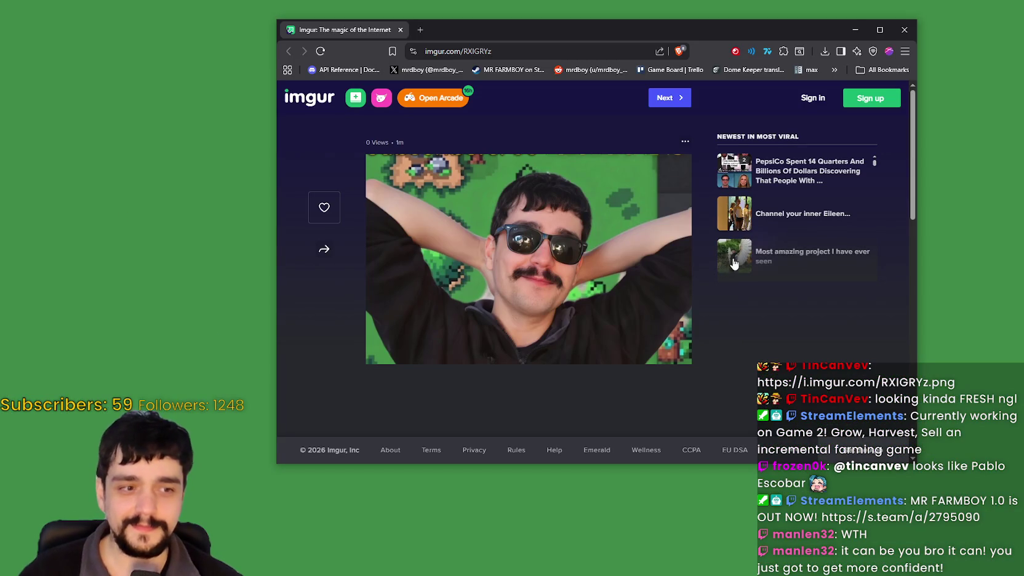
pyautogui.rightClick(622, 222)
pyautogui.click(679, 249)
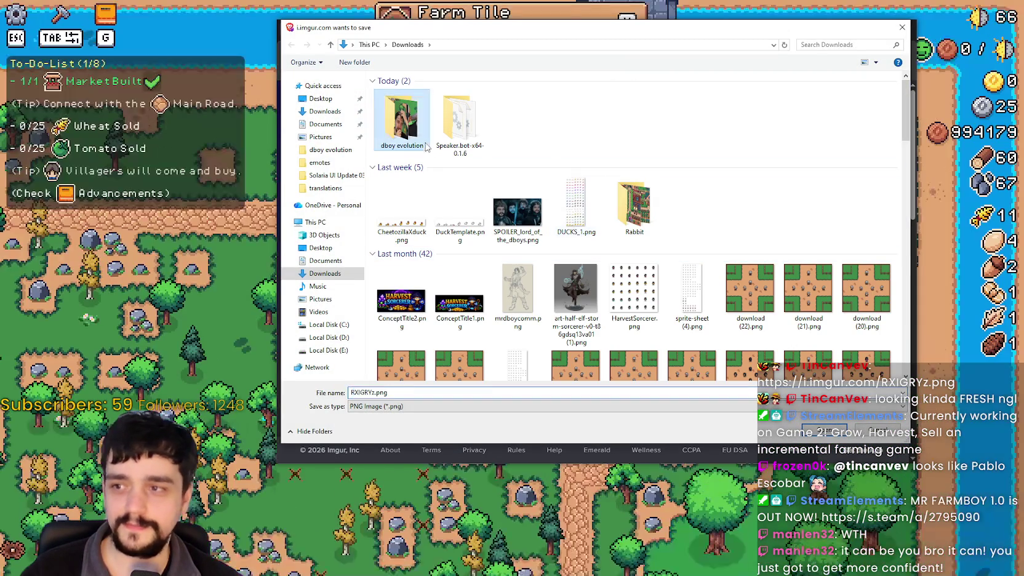
pyautogui.doubleClick(425, 145)
pyautogui.click(813, 429)
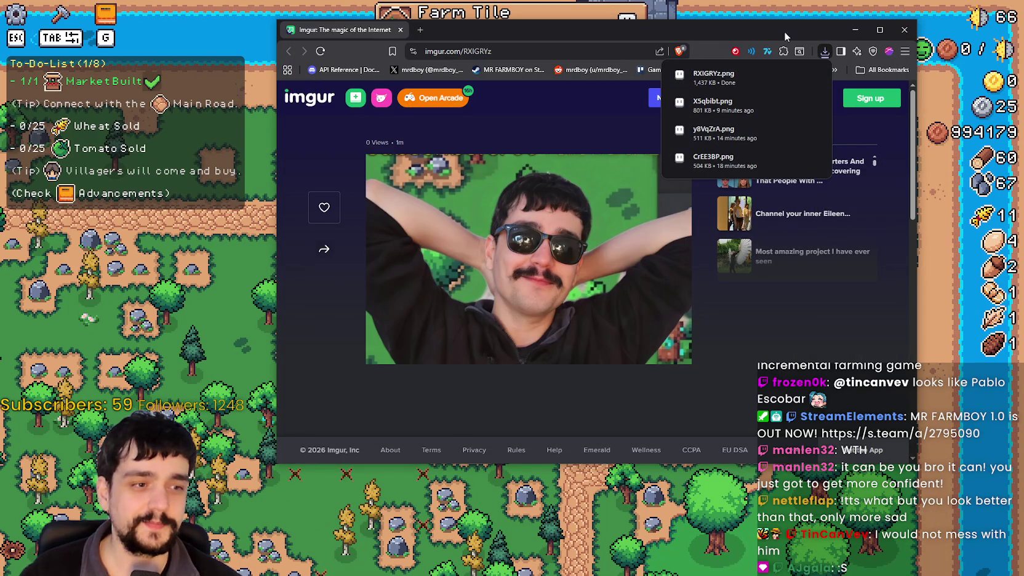
pyautogui.click(727, 29)
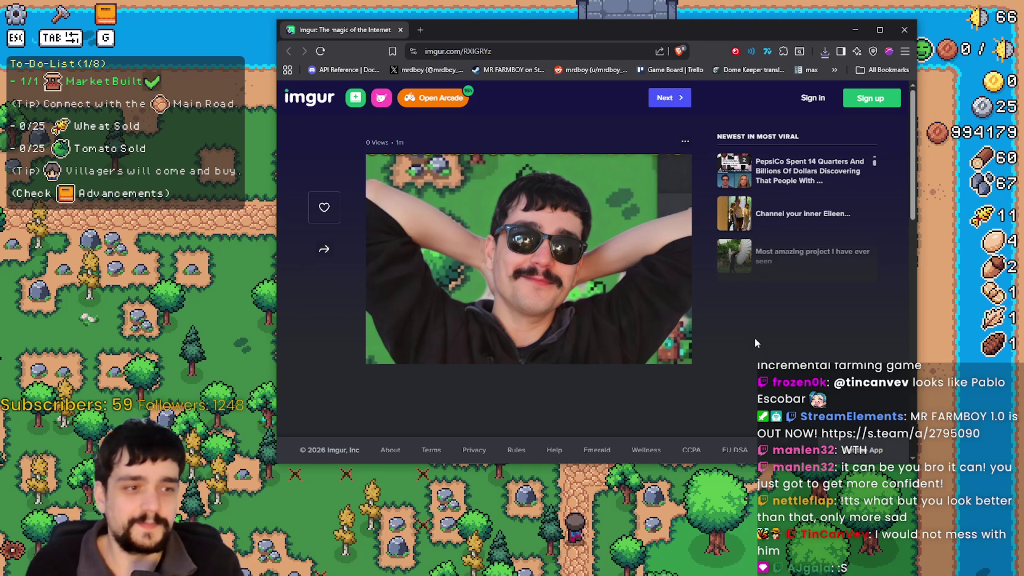
pyautogui.click(230, 352)
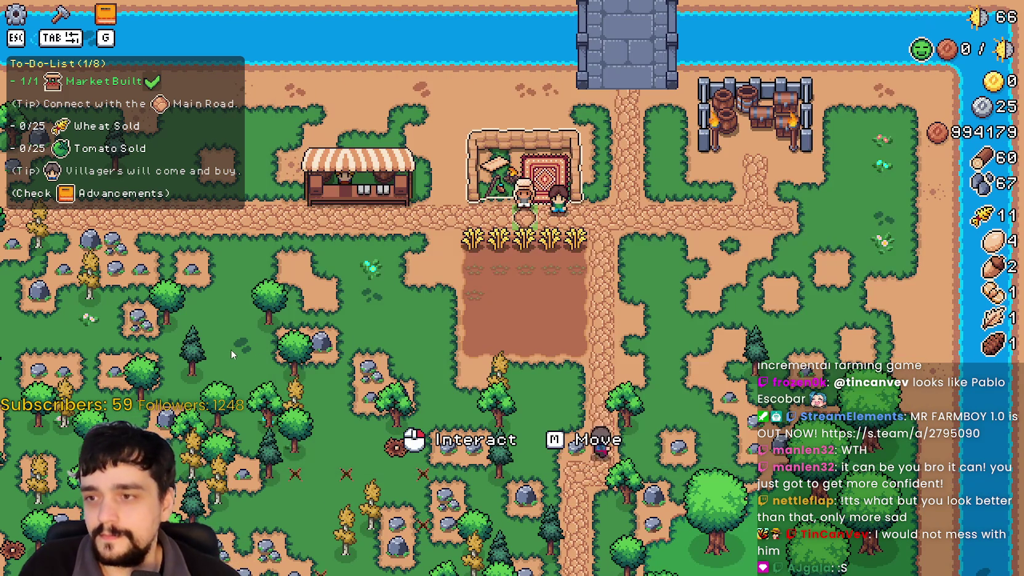
pyautogui.hotkey('alt', 'Tab')
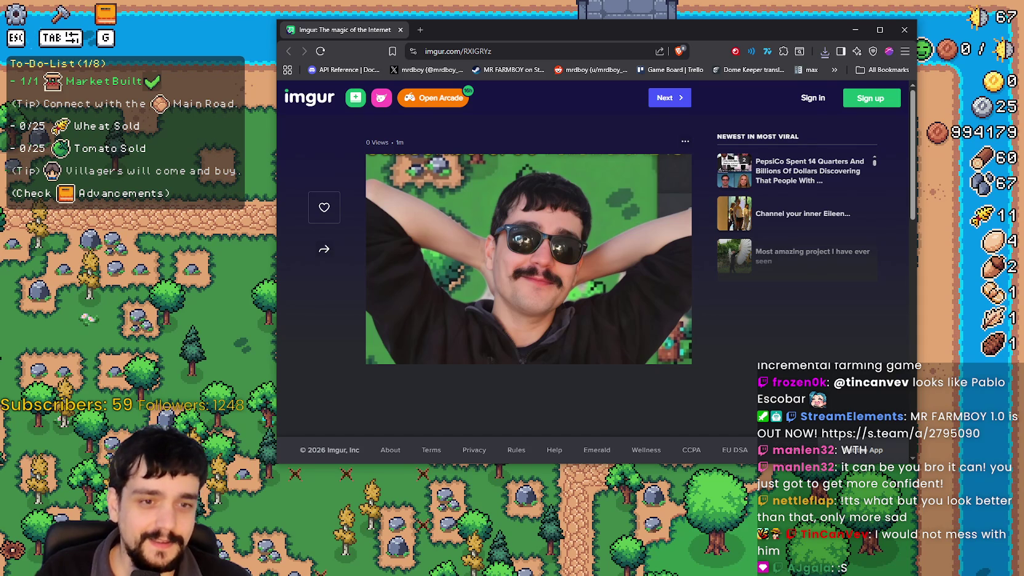
pyautogui.click(68, 305)
# Walk the farmer around the wheat row and merchant's stall, then return to the Imgur photo
pyautogui.press('a')
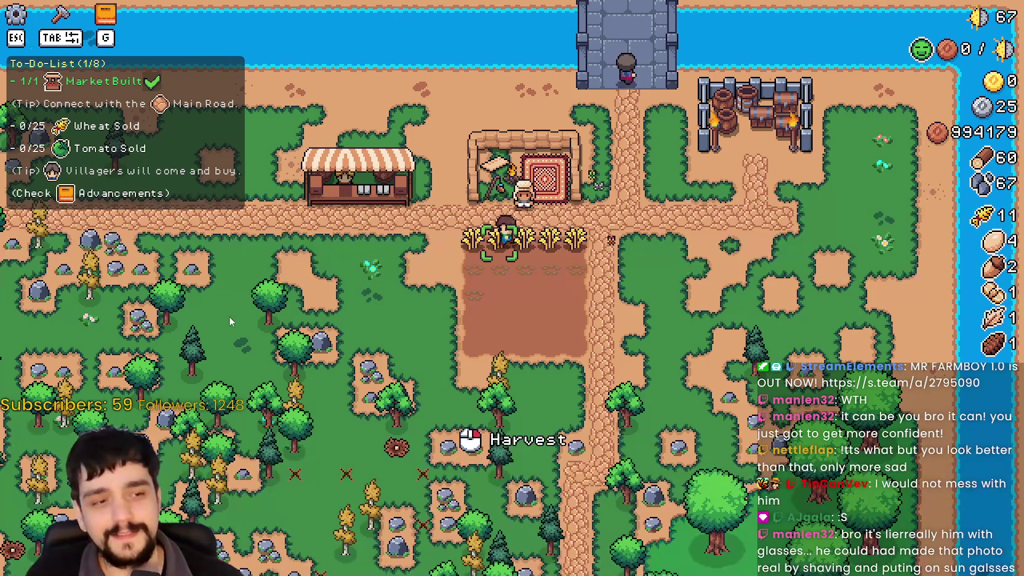
pyautogui.scroll(2, 216, 310)
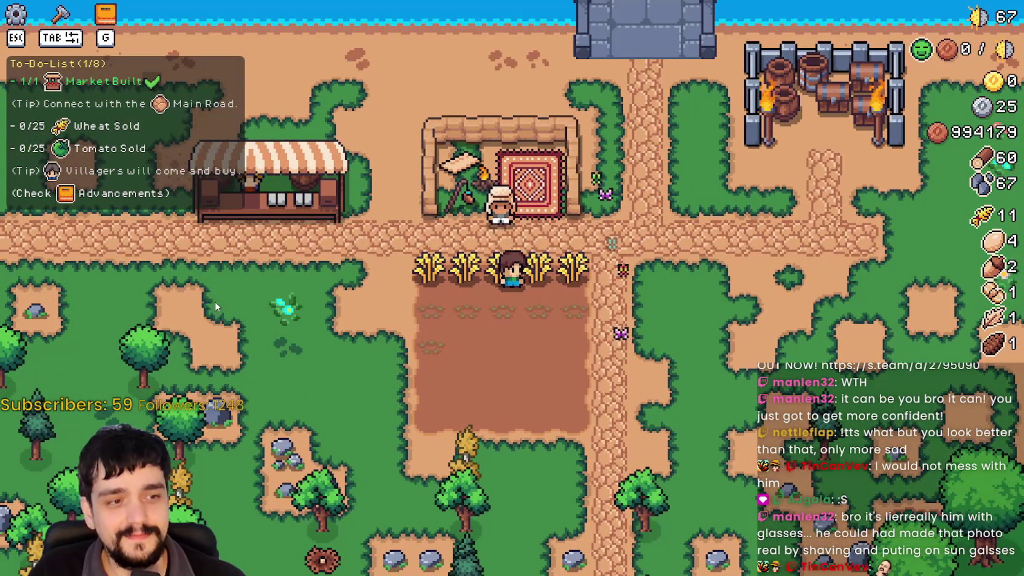
pyautogui.scroll(-2, 214, 302)
pyautogui.scroll(2, 214, 300)
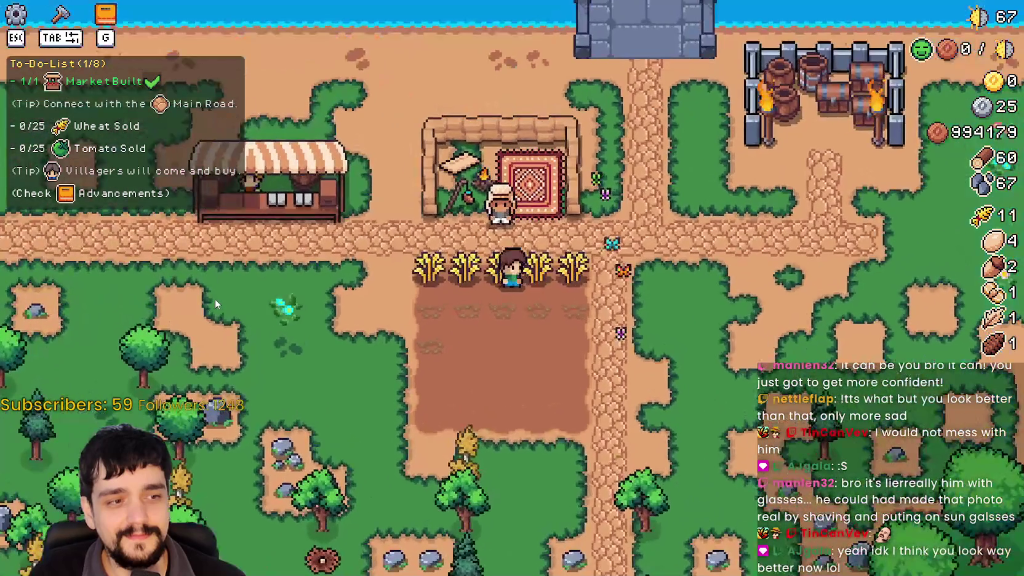
pyautogui.press('w')
pyautogui.press('d')
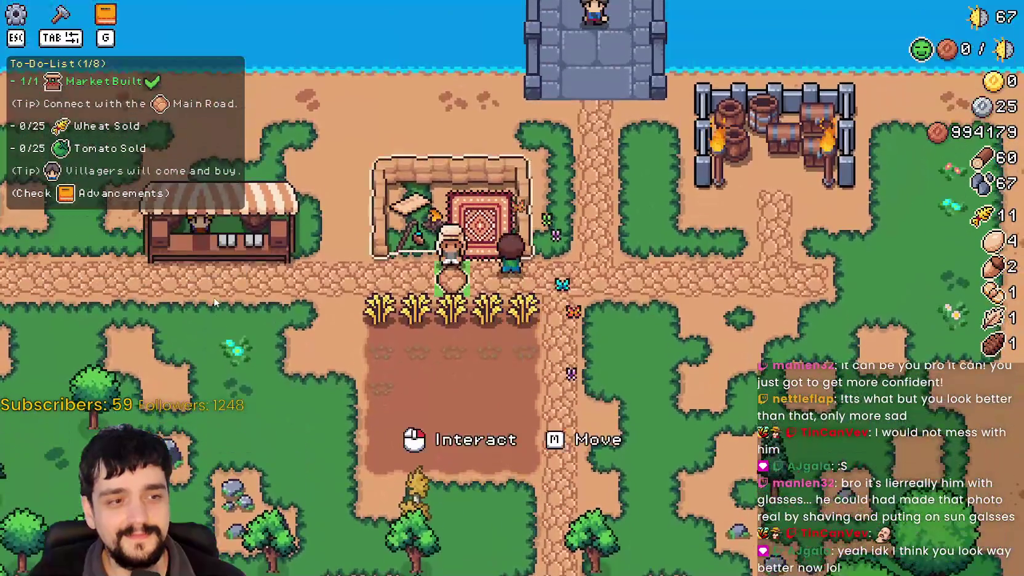
pyautogui.press('s')
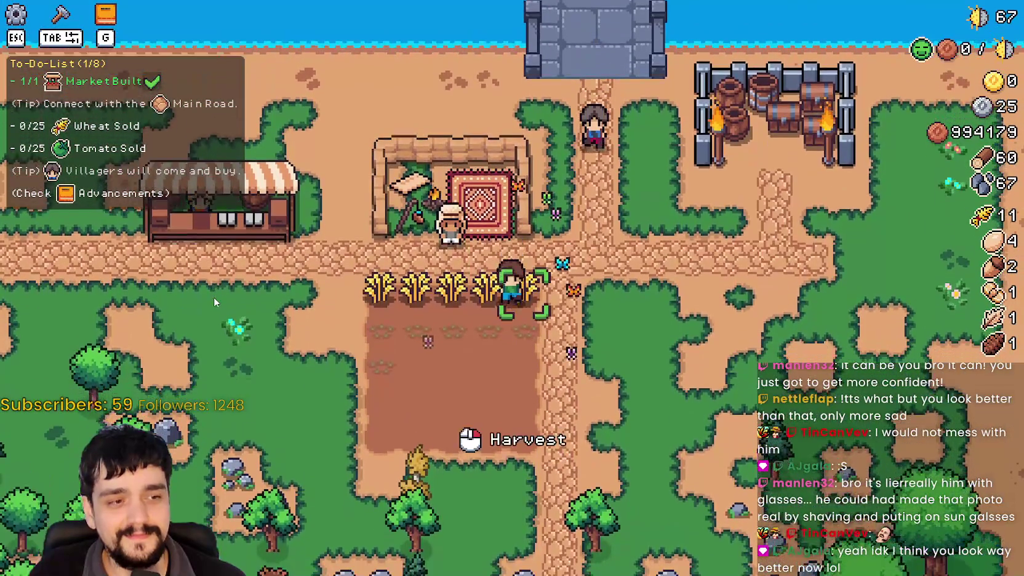
pyautogui.press('a')
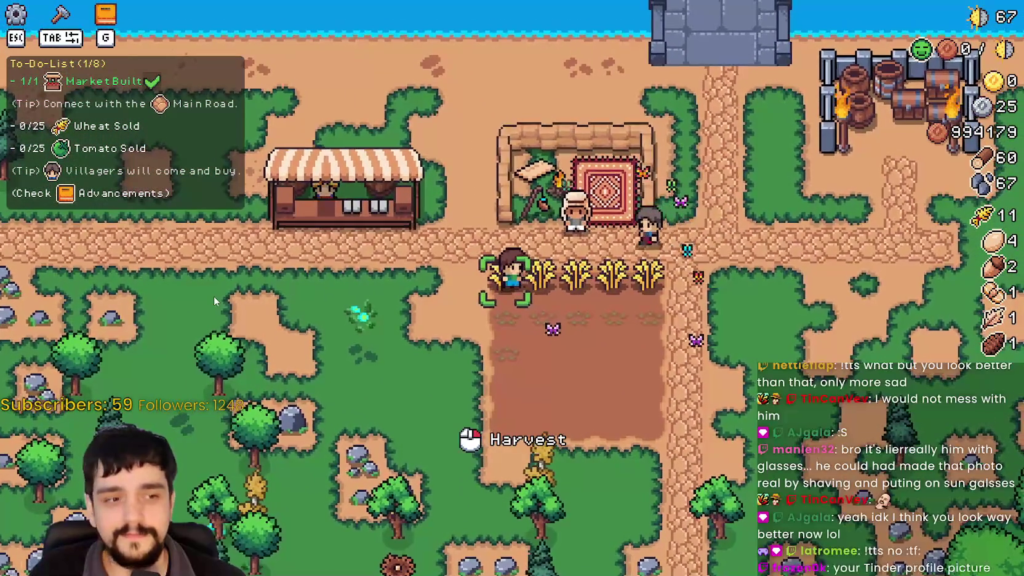
pyautogui.press('s')
pyautogui.press('w')
pyautogui.press('a')
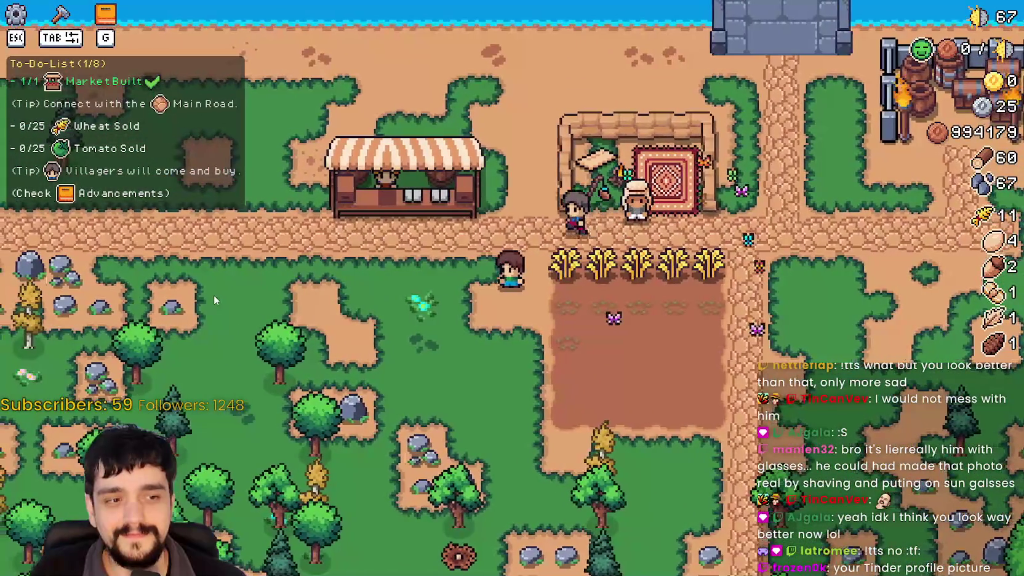
pyautogui.press('d')
pyautogui.press('w')
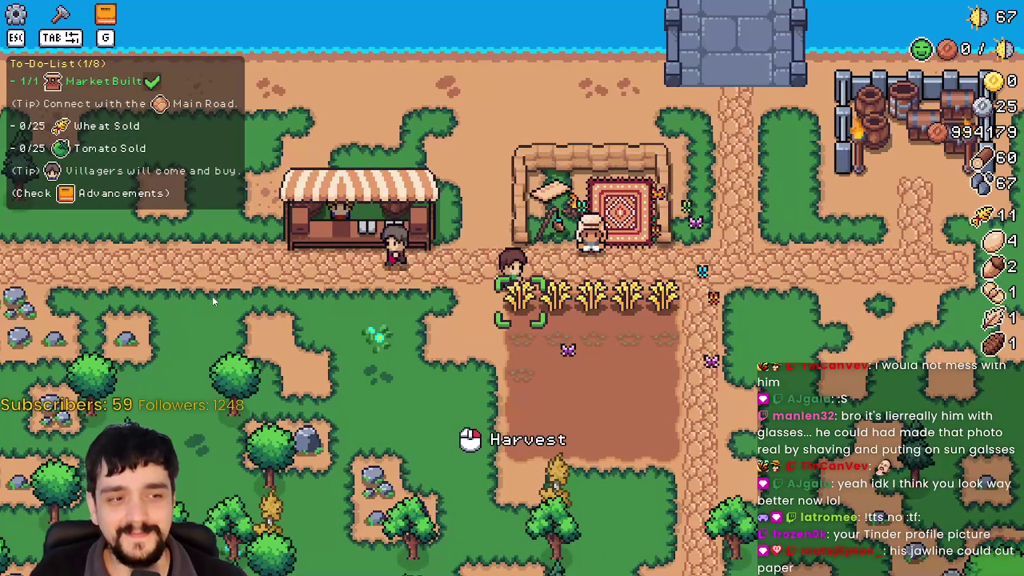
pyautogui.scroll(-3, 213, 297)
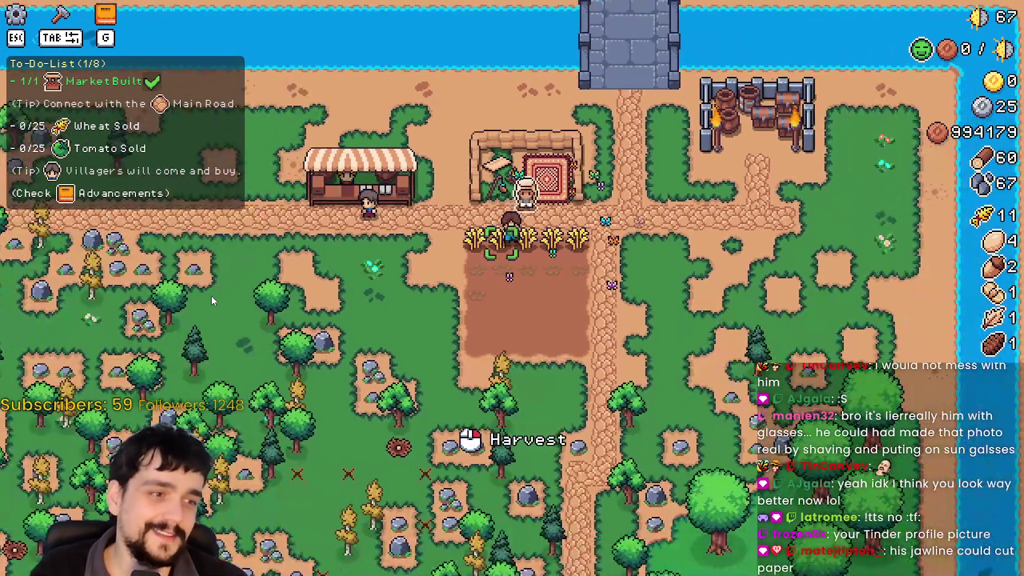
pyautogui.hotkey('alt', 'Tab')
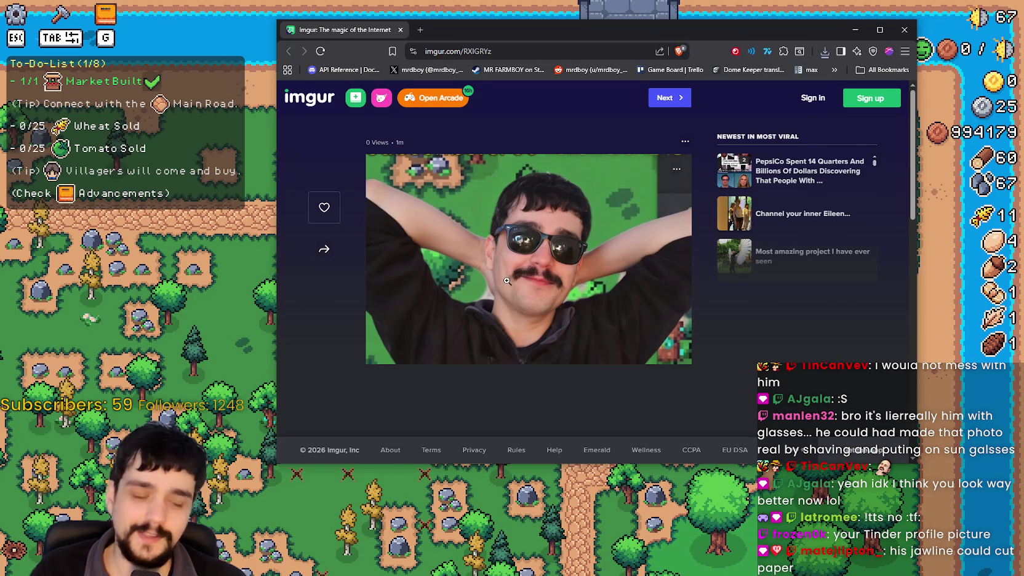
# Enlarge the Imgur photo and capture it as a snip cropped to the picture
pyautogui.click(491, 257)
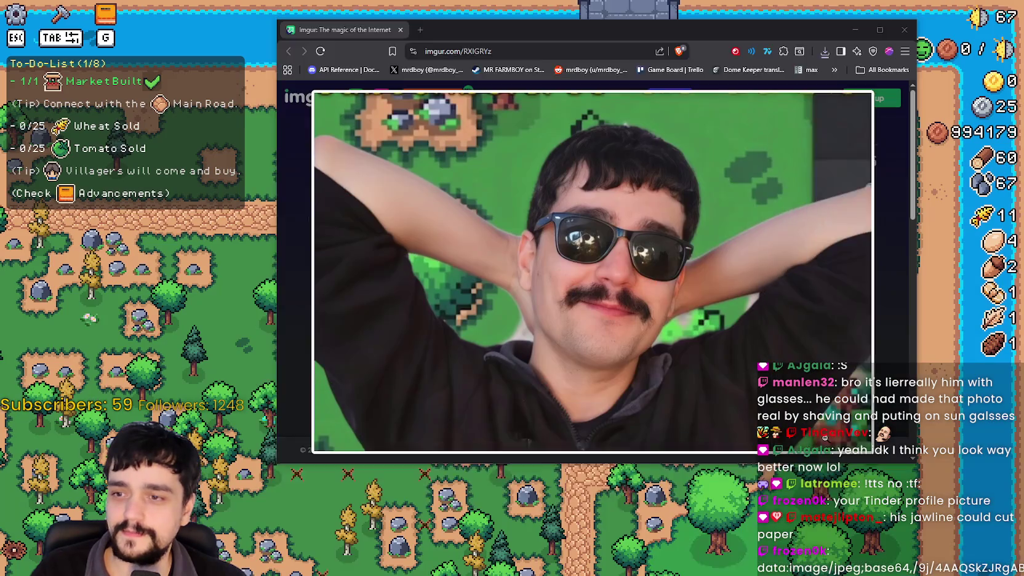
pyautogui.moveTo(872, 451); pyautogui.dragTo(872, 447)
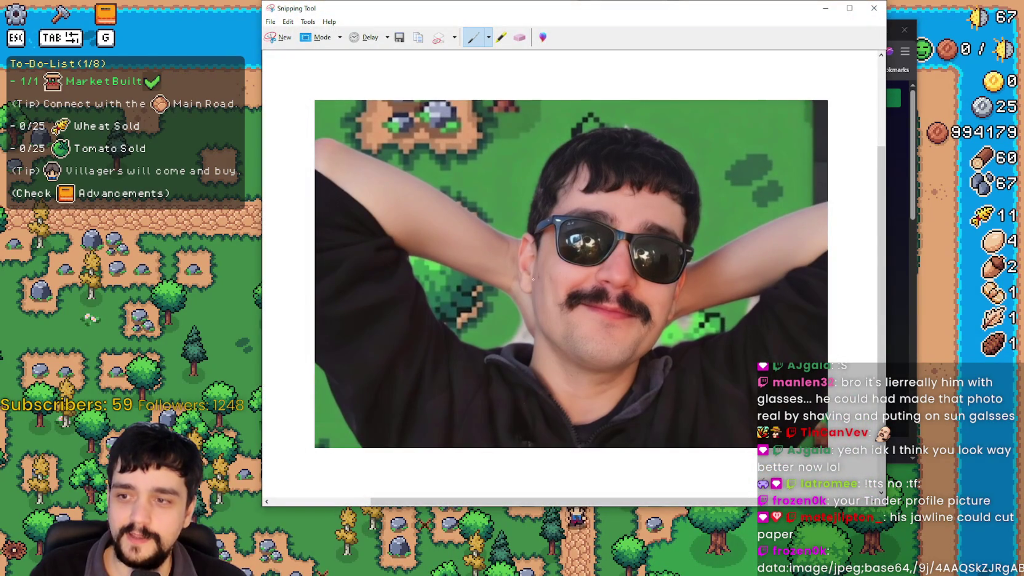
# Draw a red line along the jaw on the snip, then close it without saving
pyautogui.moveTo(536, 285)
pyautogui.mouseDown()
pyautogui.moveTo(547, 336)
pyautogui.moveTo(583, 366)
pyautogui.mouseUp()
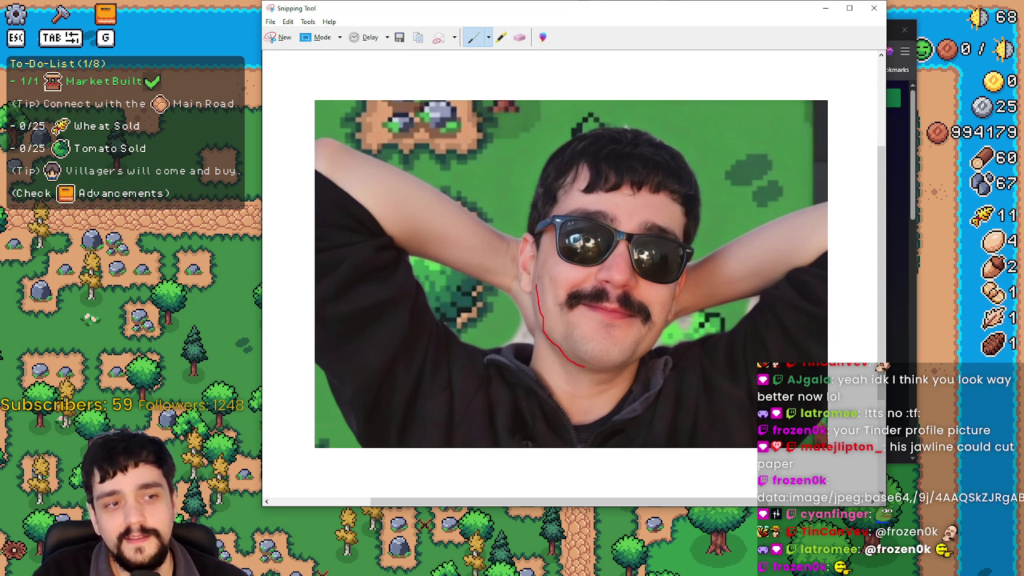
pyautogui.click(930, 5)
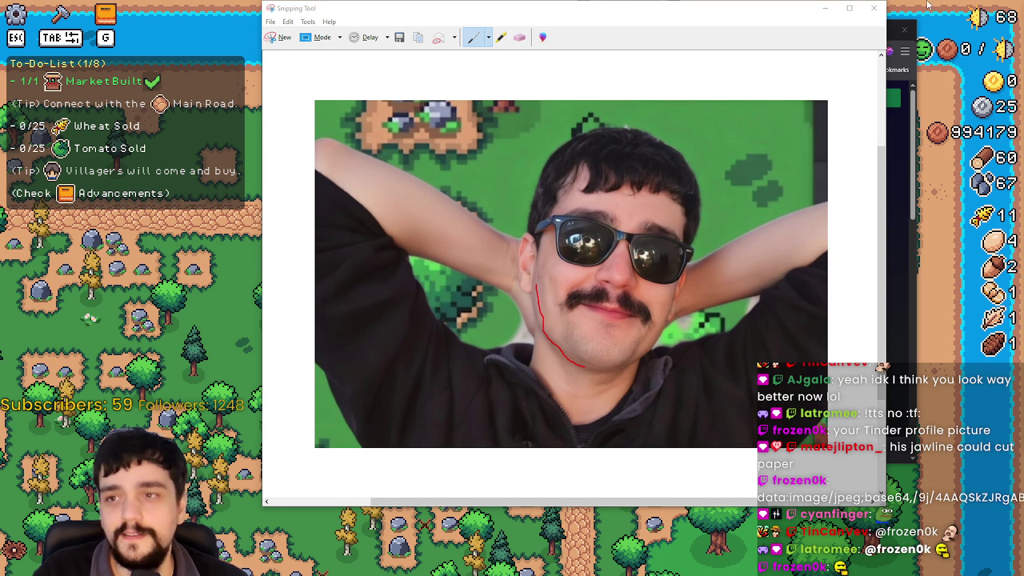
pyautogui.click(873, 8)
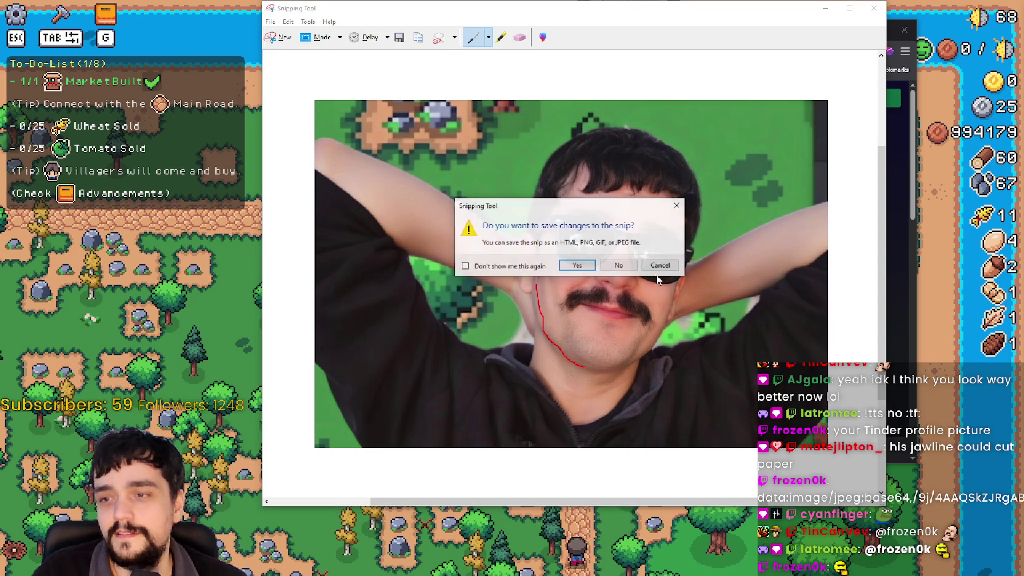
pyautogui.click(619, 265)
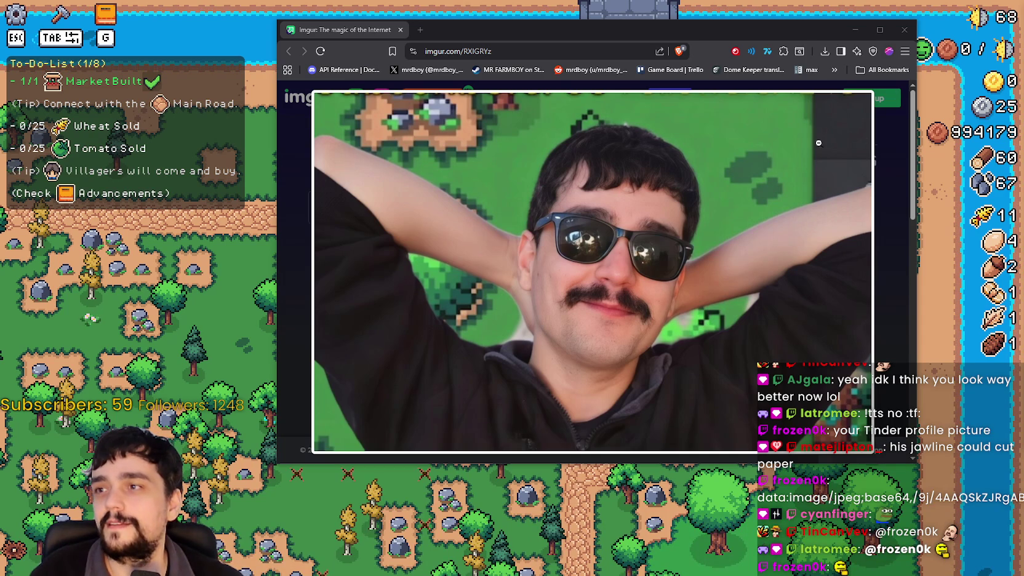
# Close the Imgur browser and harvest the whole wheat row in the game
pyautogui.click(897, 312)
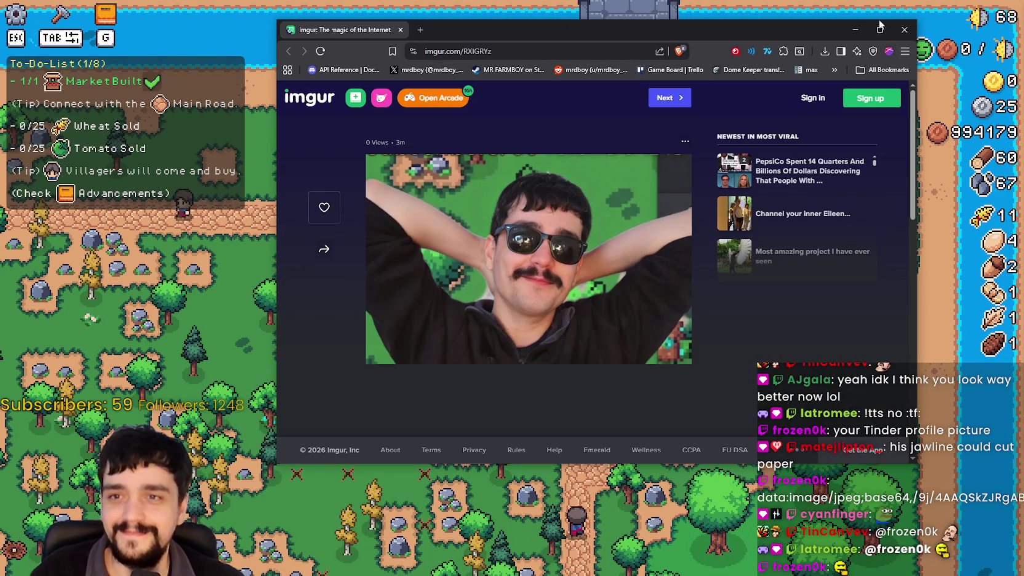
pyautogui.click(904, 29)
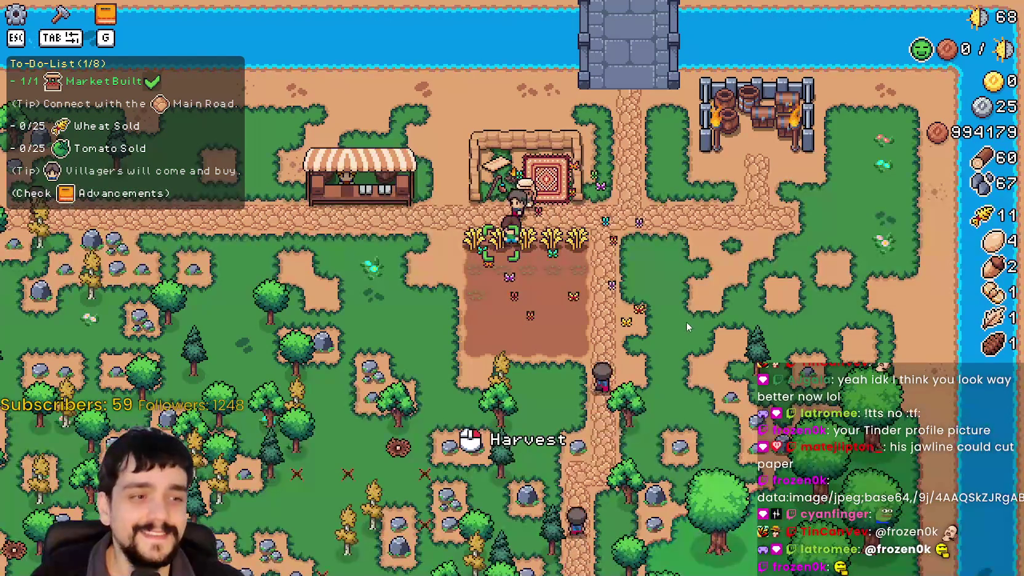
pyautogui.press('a')
pyautogui.click(684, 299)
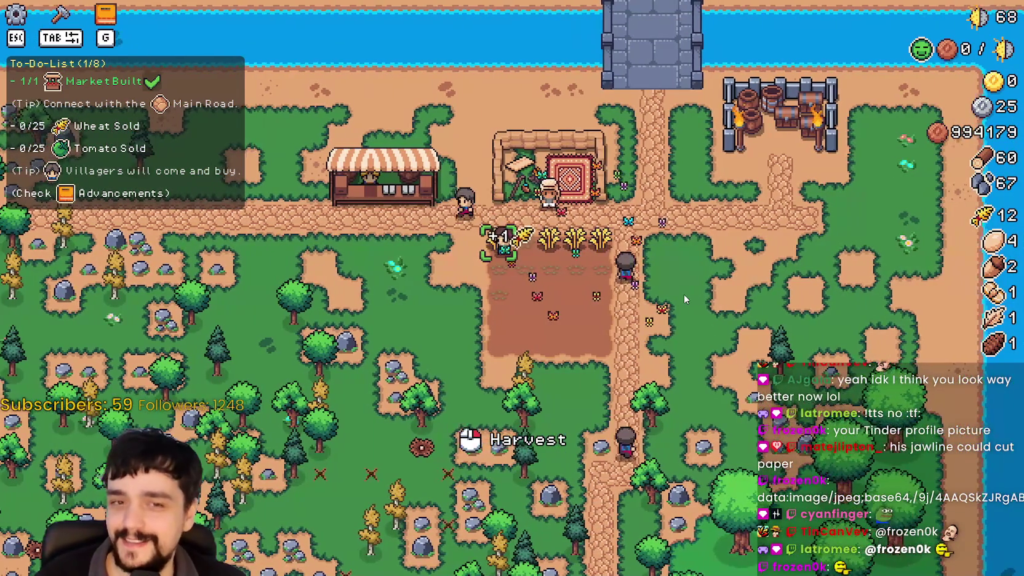
pyautogui.press('d')
pyautogui.click(684, 294)
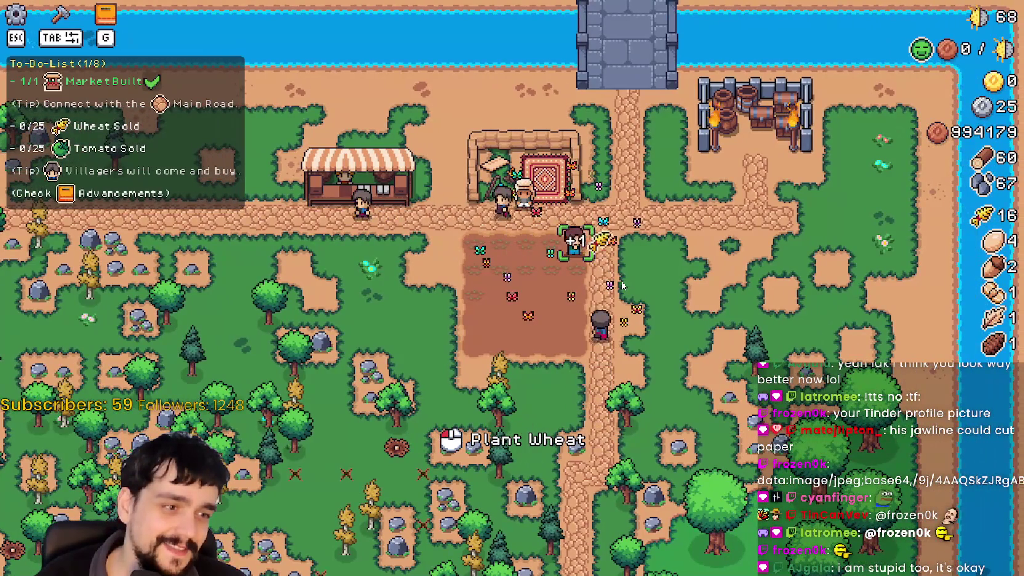
# Walk to the merchant stall and open the Merchant's Outpost description showing the [IMG_SUPPLIER] placeholder
pyautogui.press('a')
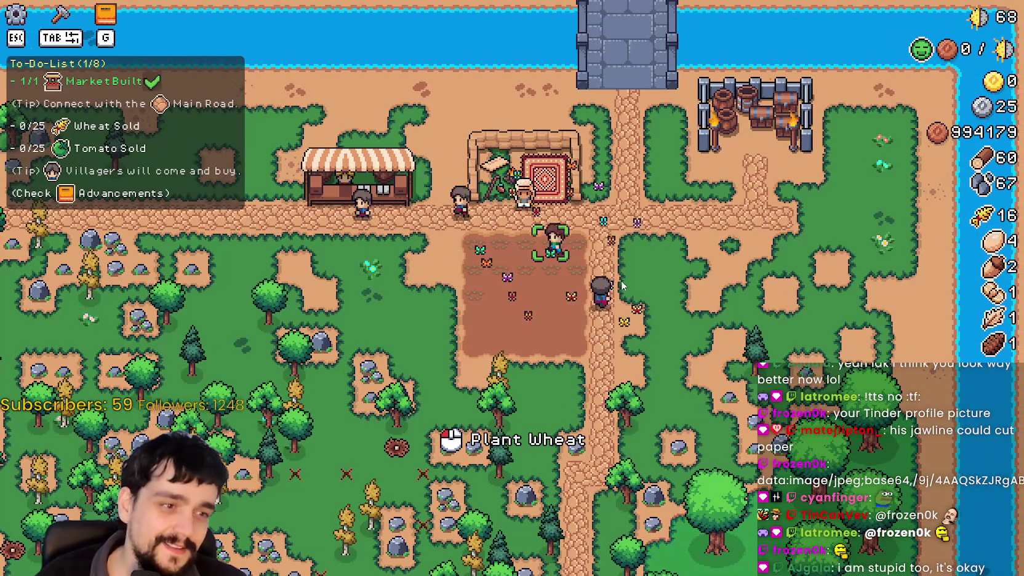
pyautogui.press('w')
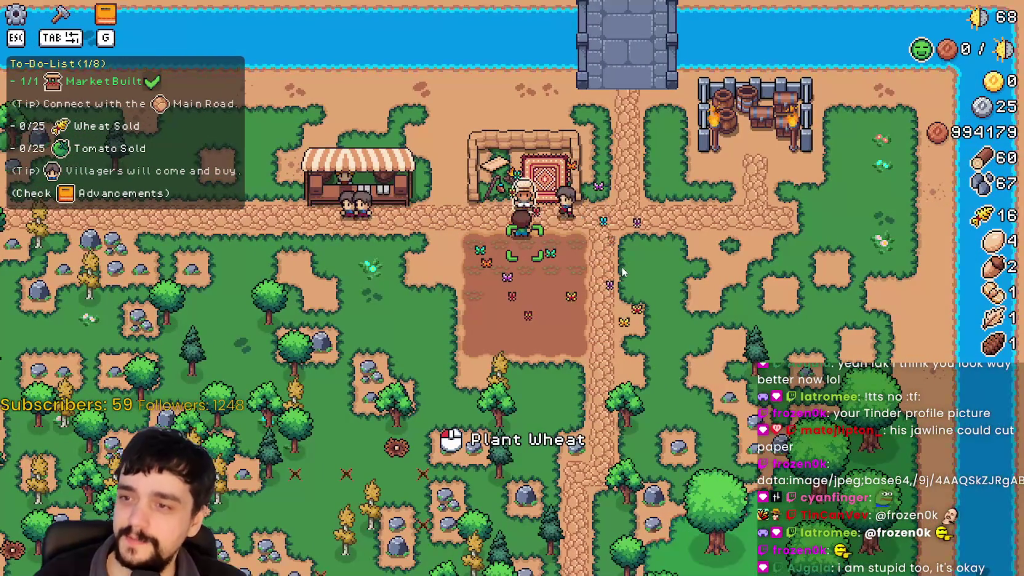
pyautogui.click(623, 272)
pyautogui.press('Escape')
pyautogui.click(623, 271)
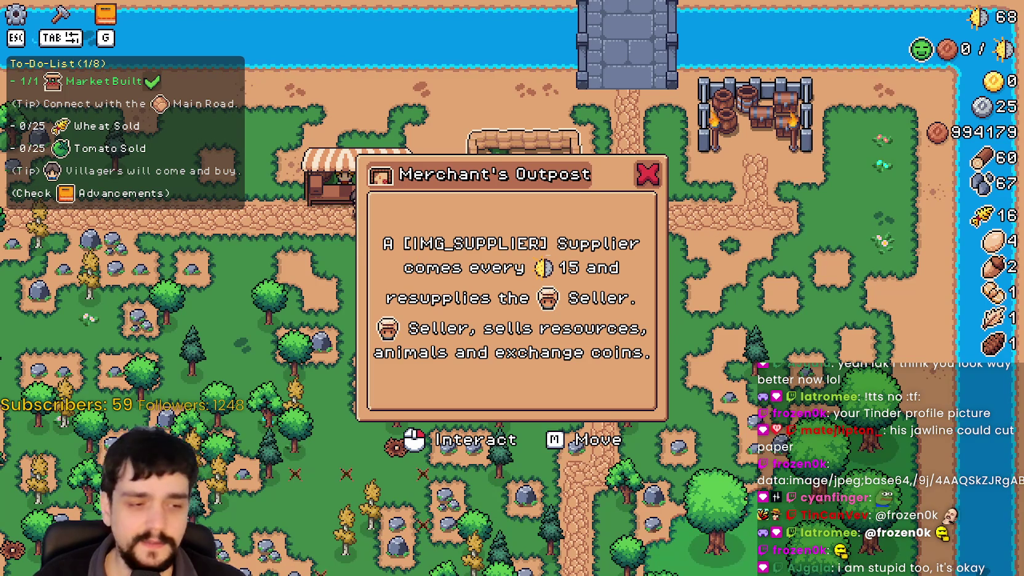
pyautogui.hotkey('alt', 'Tab')
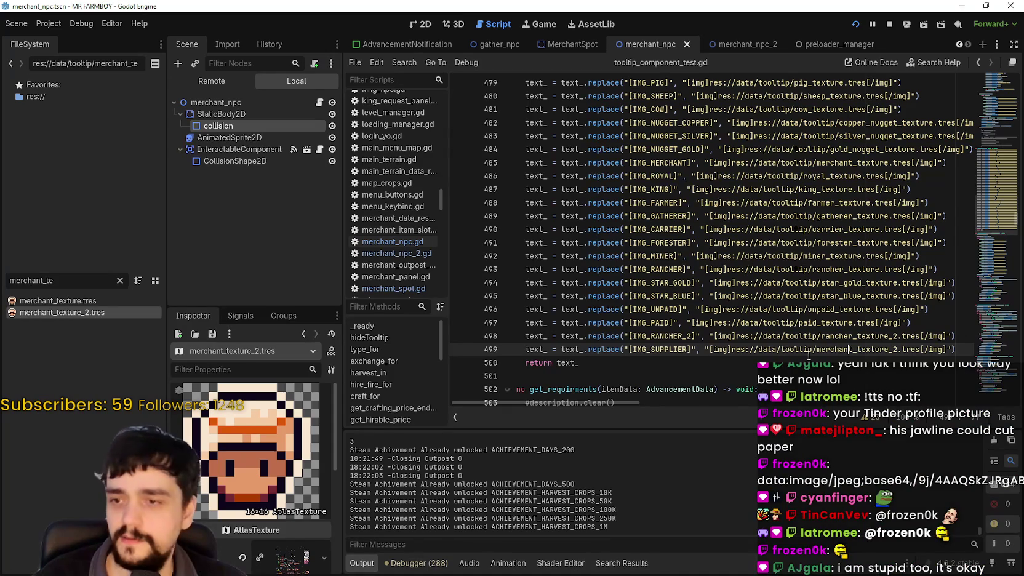
# Copy the IMG_SUPPLIER replace line 499 and search all project files for IMG_MERCHANT
pyautogui.moveTo(957, 349); pyautogui.dragTo(512, 348)
pyautogui.hotkey('ctrl', 'c')
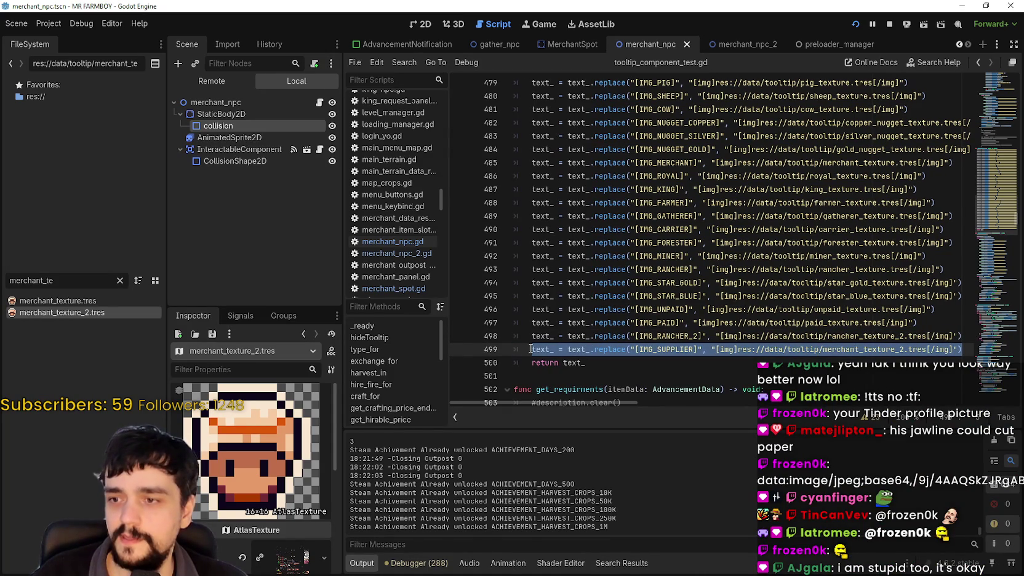
pyautogui.click(653, 347)
pyautogui.click(665, 309)
pyautogui.hotkey('ctrl', 'shift', 'f')
pyautogui.write('IMG_MERCHANT')
pyautogui.click(499, 337)
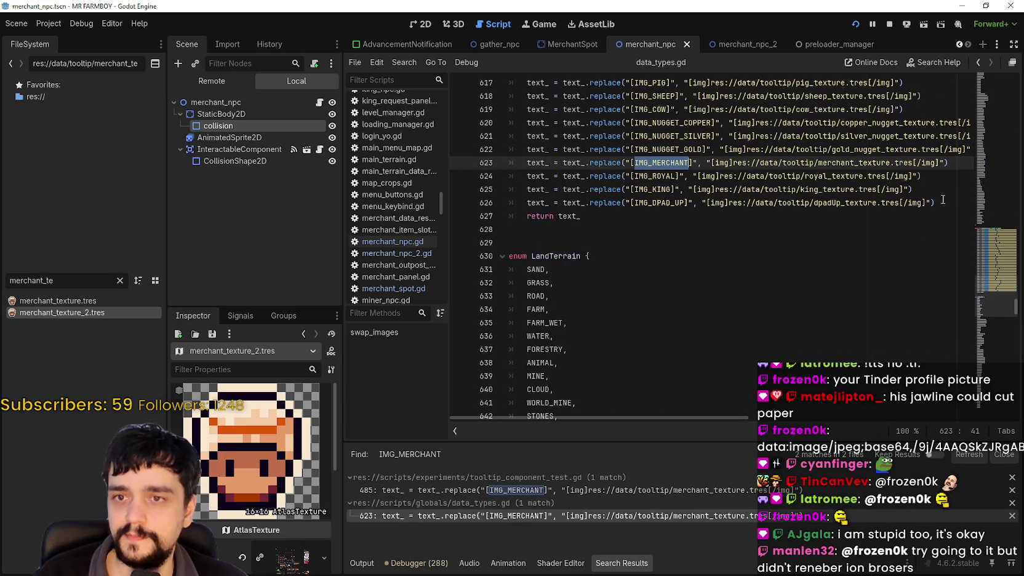
# Paste the IMG_SUPPLIER replace line as line 627 of data_types.gd and save it
pyautogui.click(942, 201)
pyautogui.press('Return')
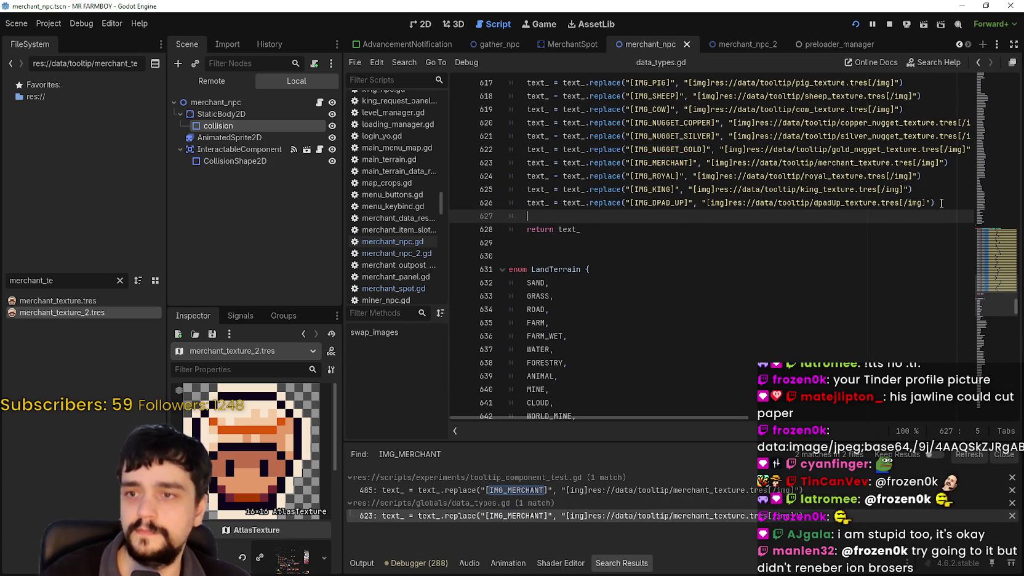
pyautogui.hotkey('ctrl', 'v')
pyautogui.hotkey('ctrl', 's')
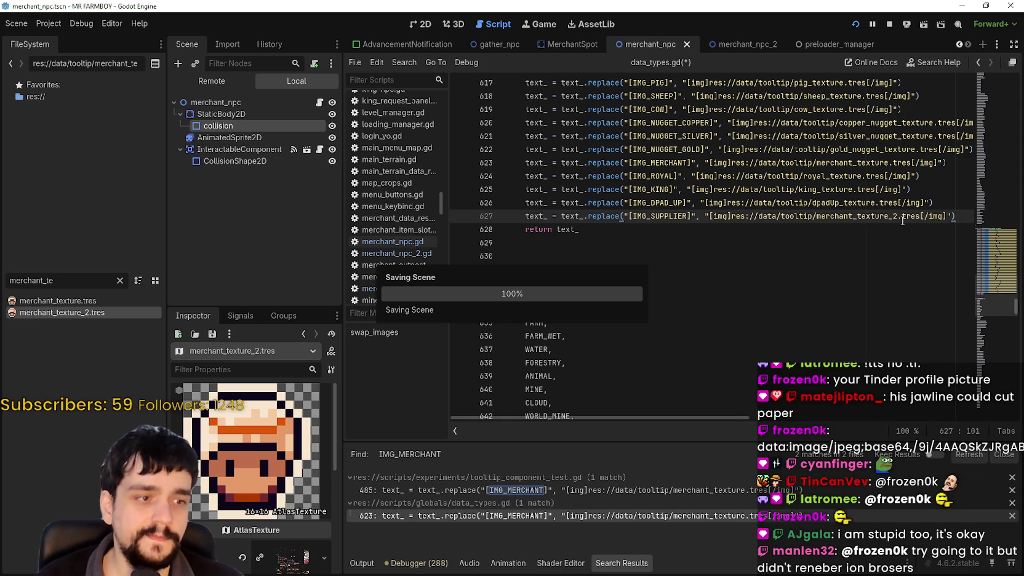
# Stop the running game and relaunch the project with F5
pyautogui.click(810, 226)
pyautogui.click(885, 25)
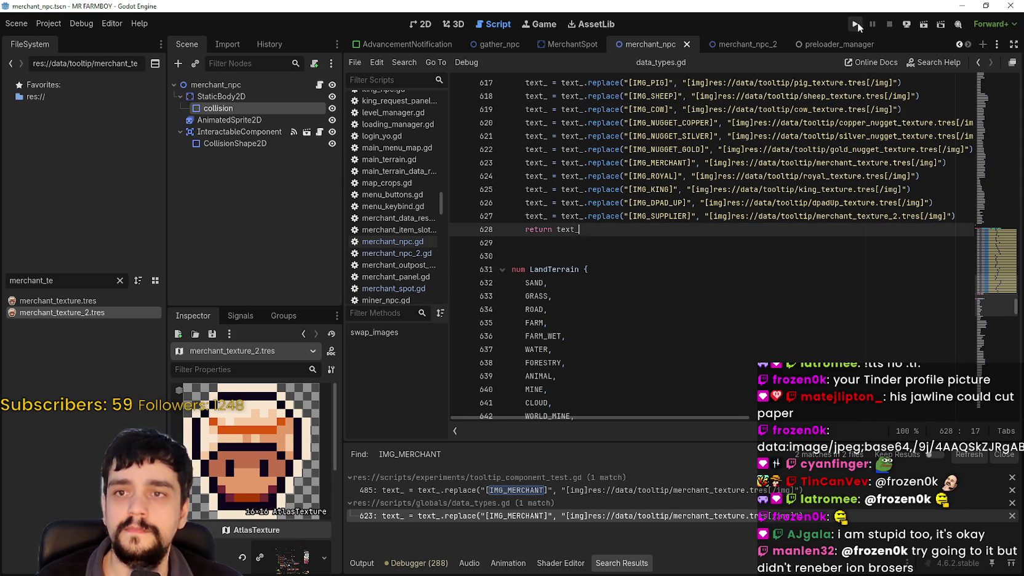
pyautogui.press('F5')
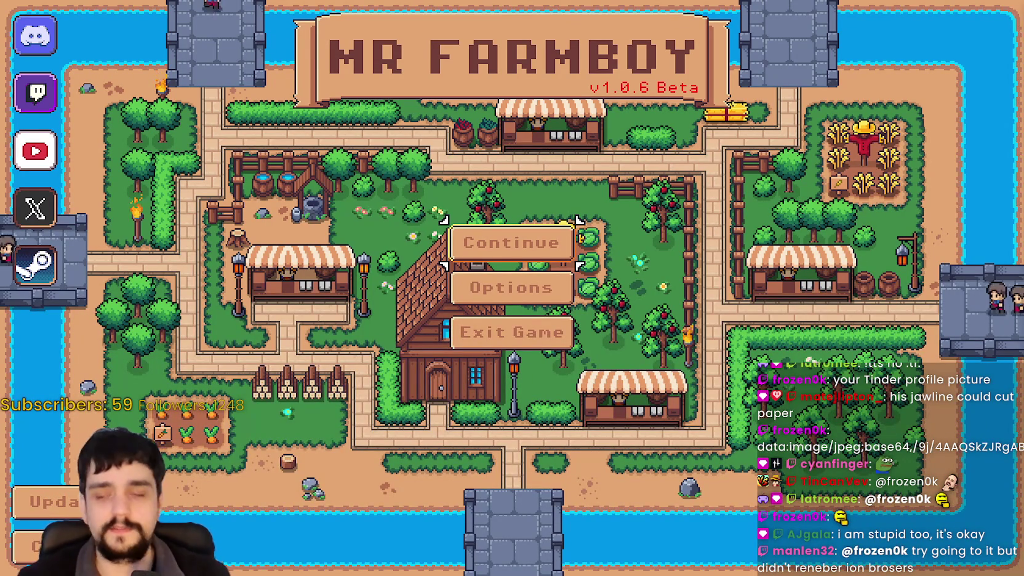
# From Continue, scroll the save list and load Save 9 (Normal)
pyautogui.click(527, 240)
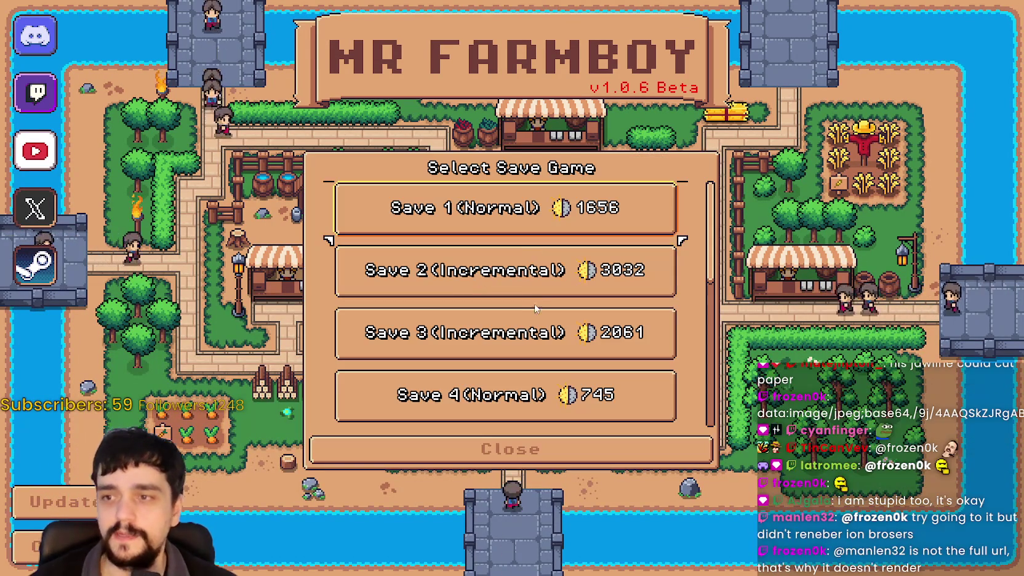
pyautogui.scroll(-3, 554, 286)
pyautogui.scroll(-3, 615, 339)
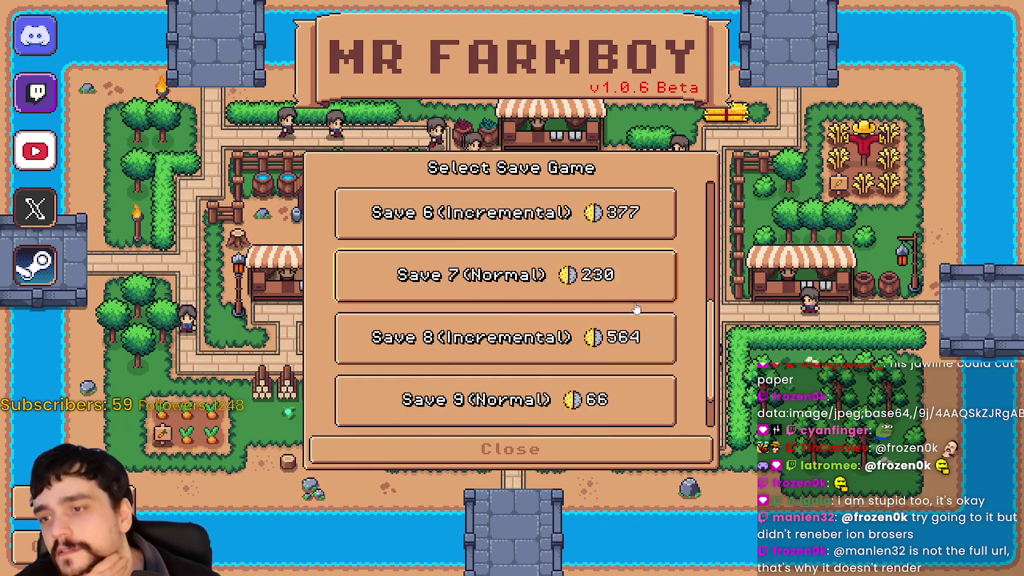
pyautogui.click(511, 360)
pyautogui.click(470, 350)
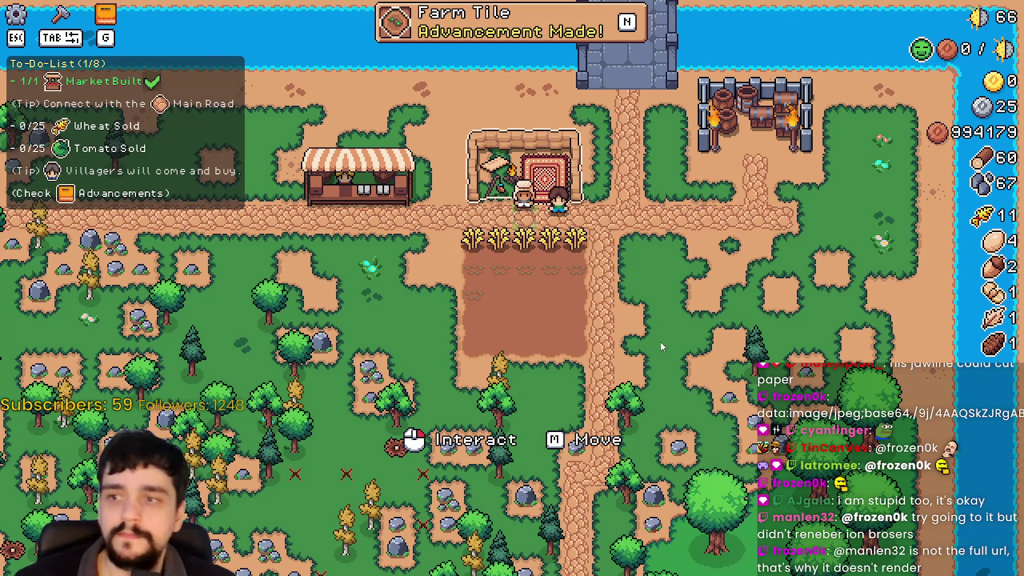
# Open the Merchant Seller window, then read the Merchant's Outpost description with its supplier portrait
pyautogui.click(726, 316)
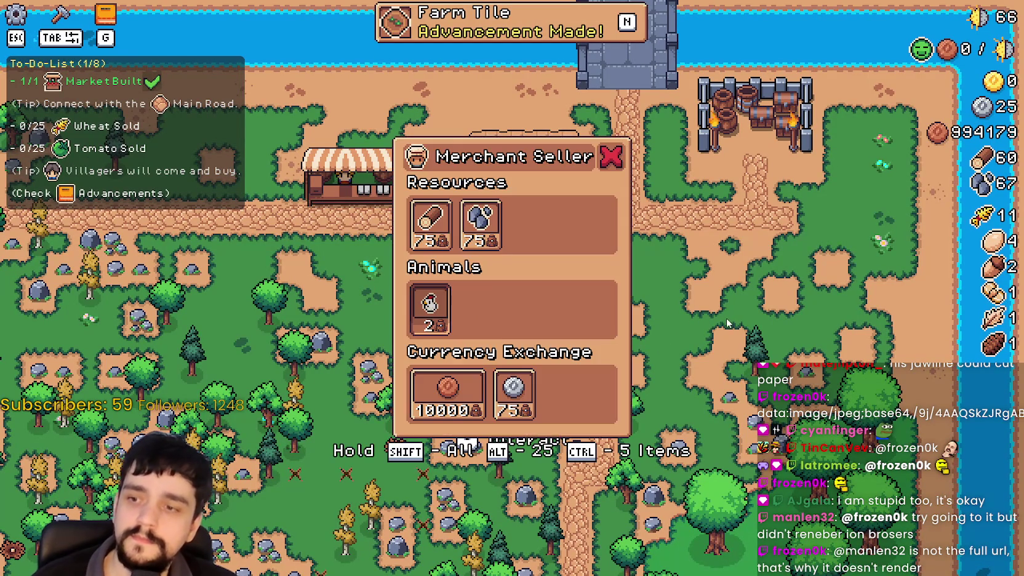
pyautogui.press('Escape')
pyautogui.click(725, 327)
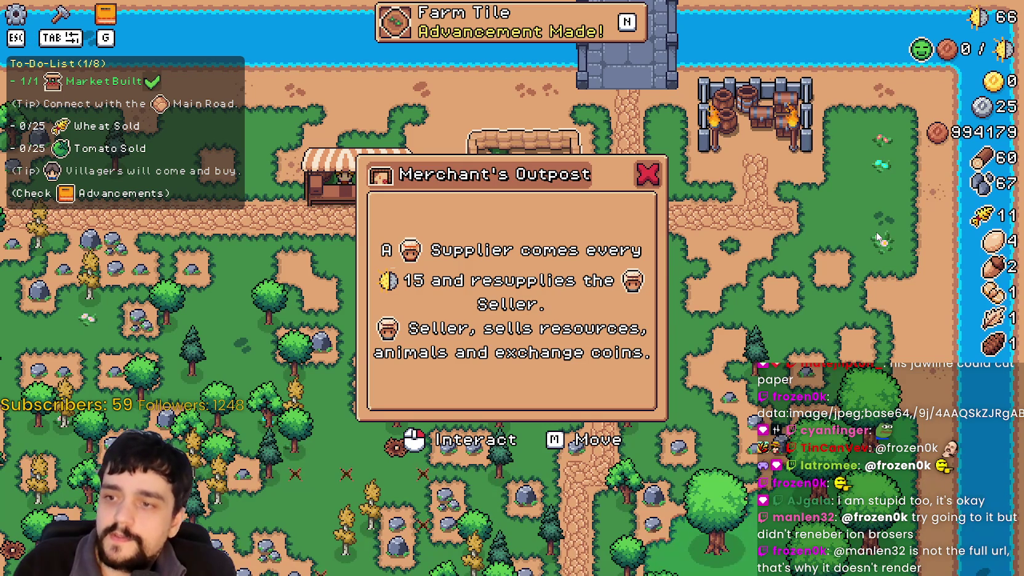
pyautogui.press('Escape')
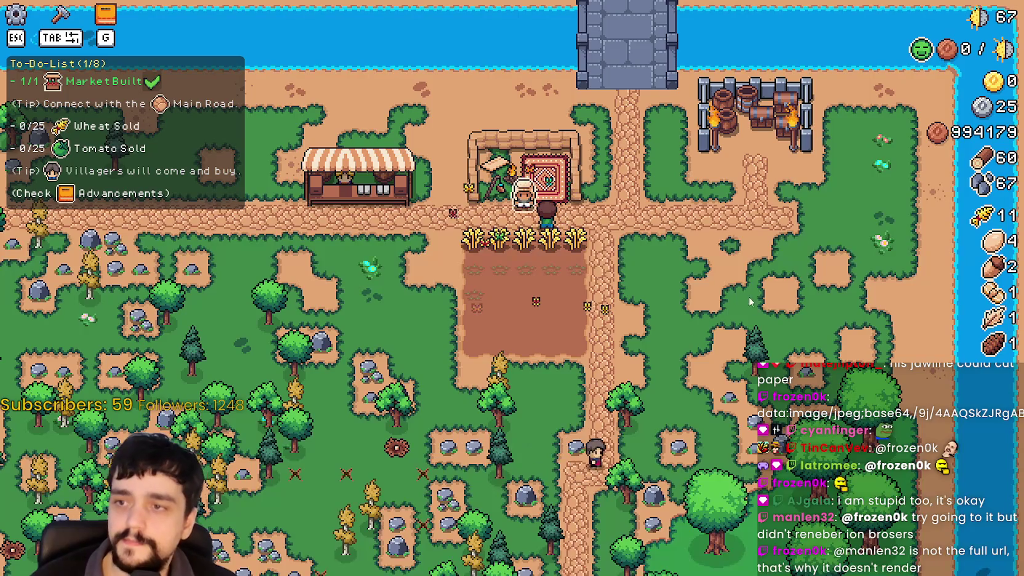
pyautogui.scroll(-2, 731, 287)
pyautogui.scroll(3, 731, 287)
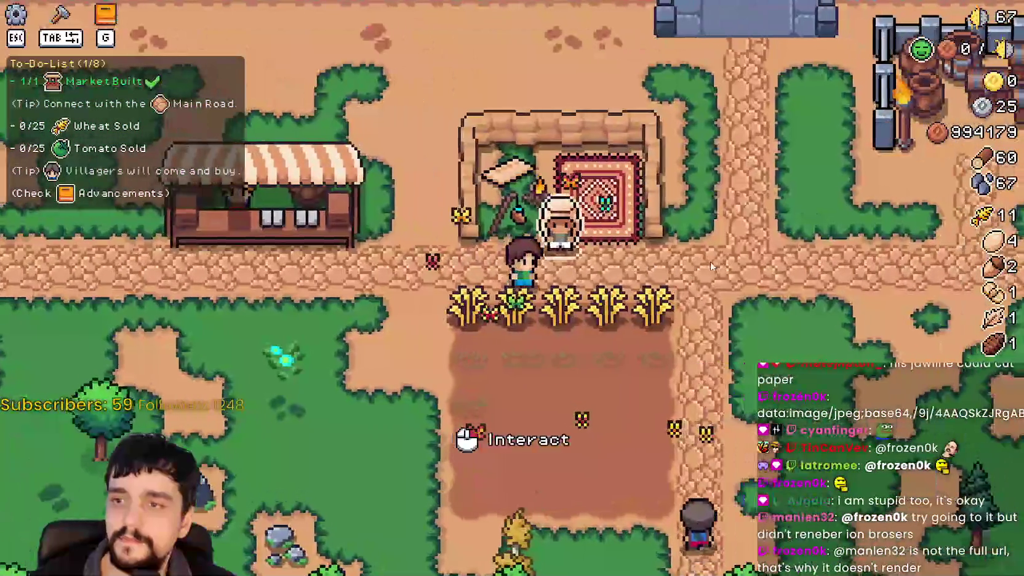
# Reopen the Merchant Seller and Outpost windows with E while walking, then open Advancements
pyautogui.press('e')
pyautogui.press('w')
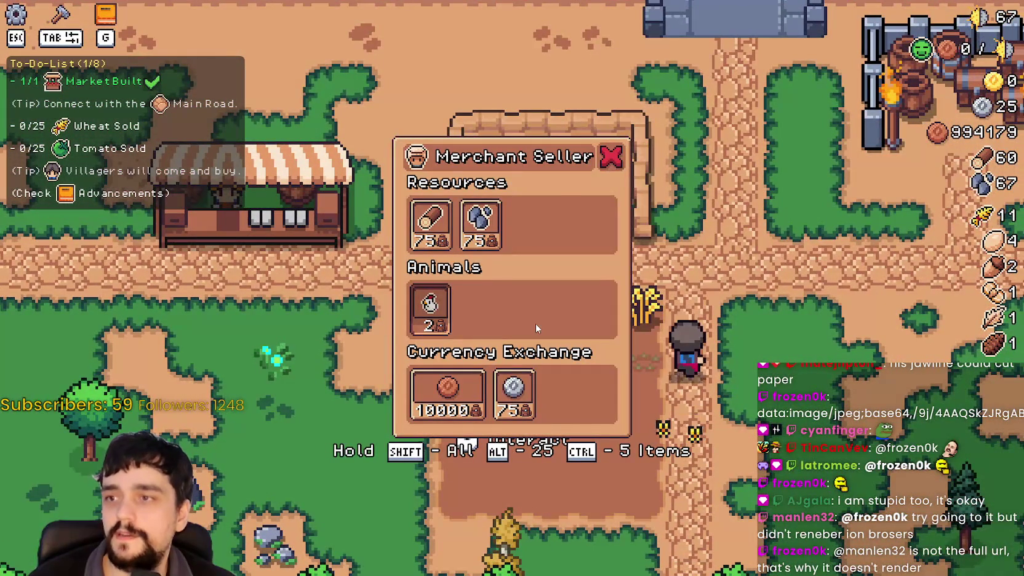
pyautogui.press('Escape')
pyautogui.press('e')
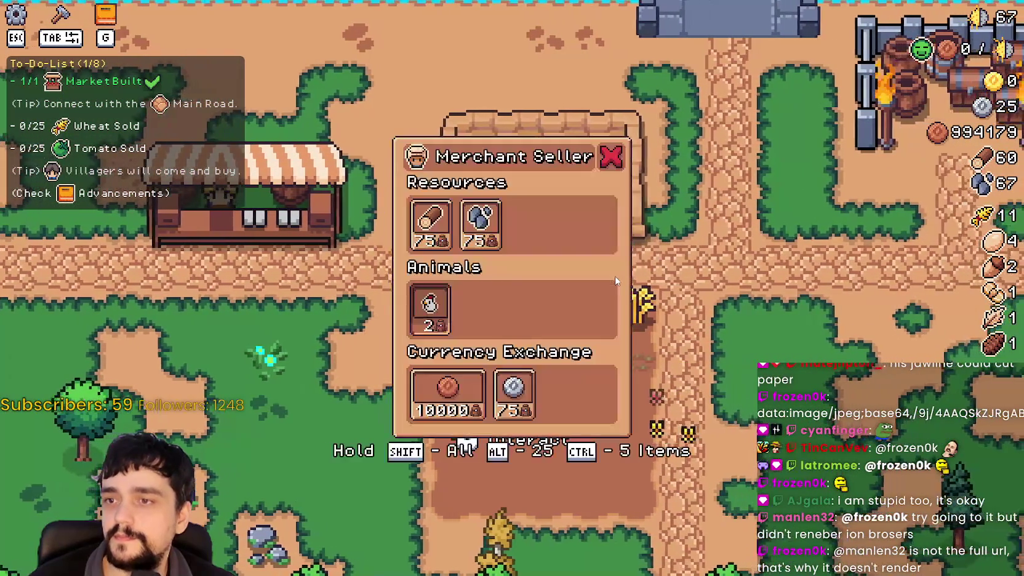
pyautogui.press('Escape')
pyautogui.press('e')
pyautogui.press('a')
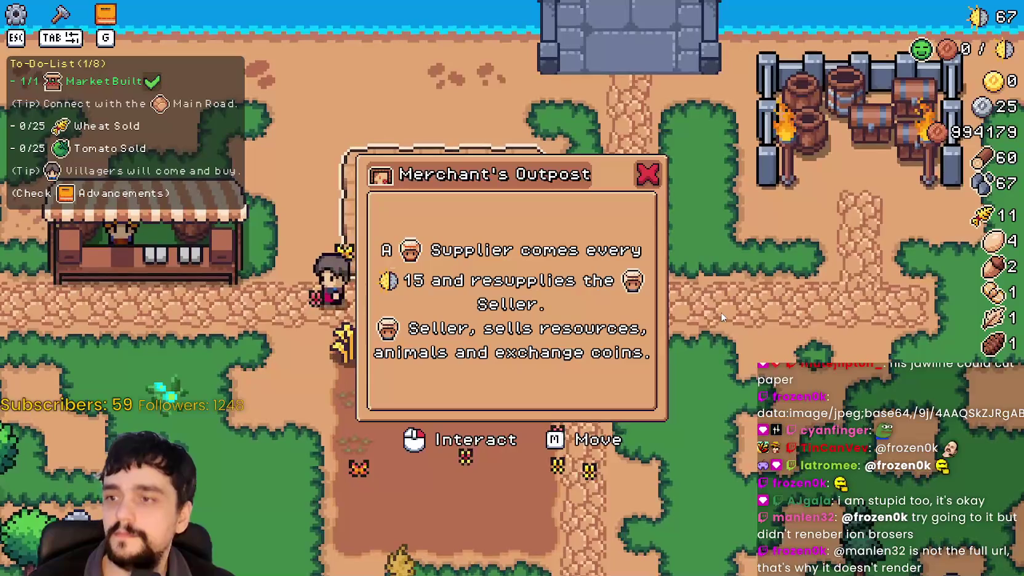
pyautogui.press('e')
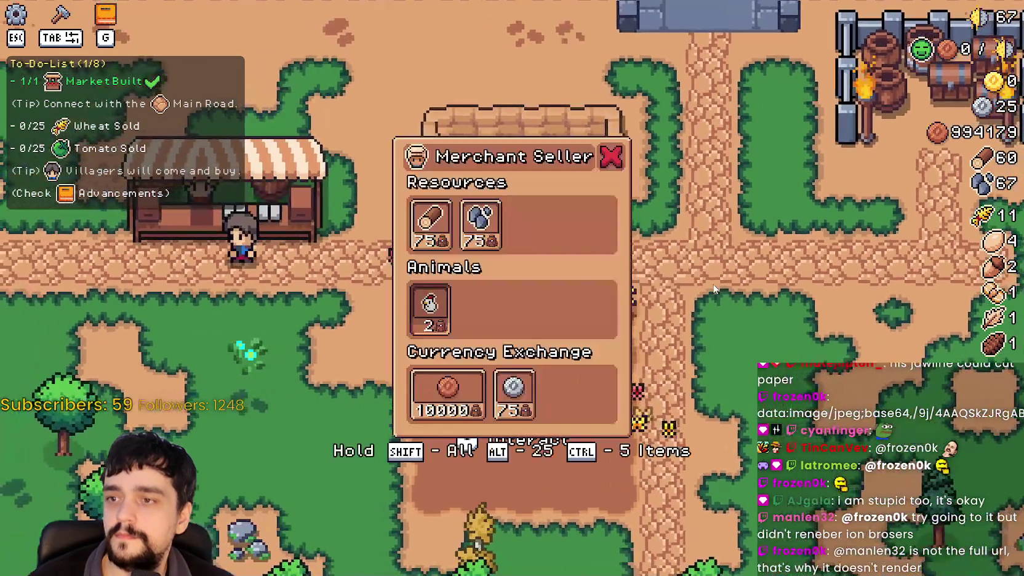
pyautogui.press('Escape')
pyautogui.press('g')
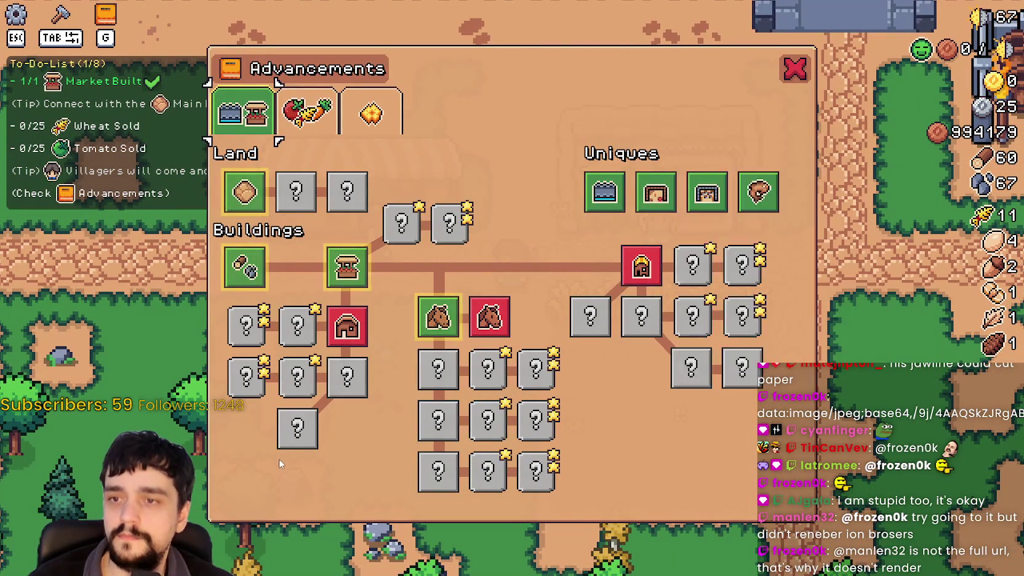
# Close Advancements and open the Merchant Seller window twice to review it
pyautogui.press('Escape')
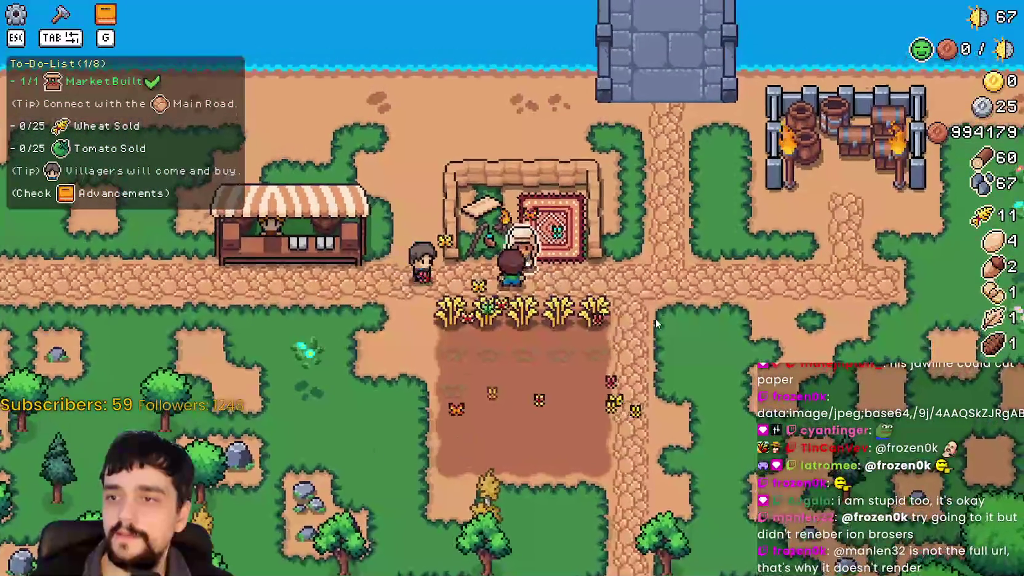
pyautogui.press('e')
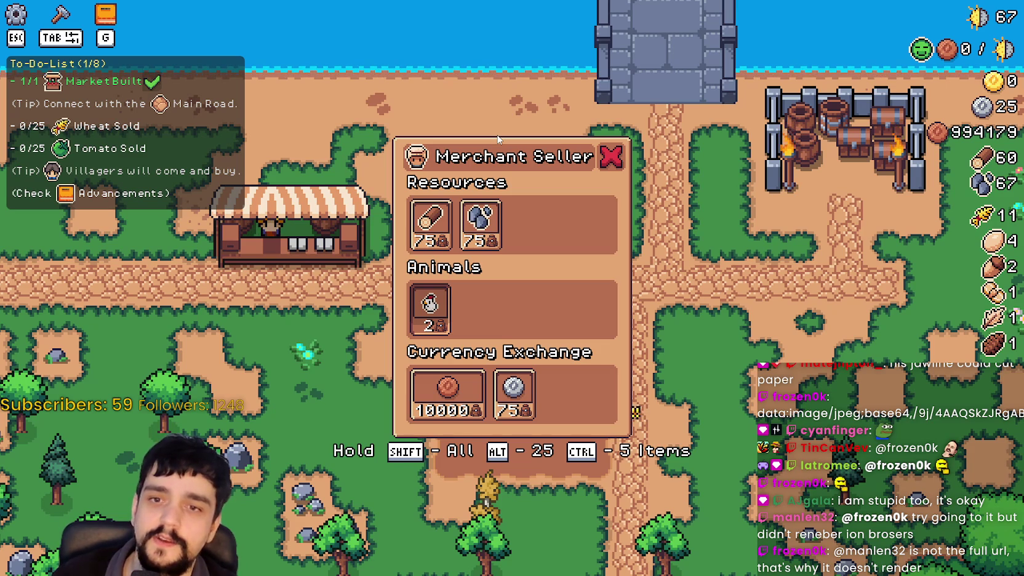
pyautogui.press('Escape')
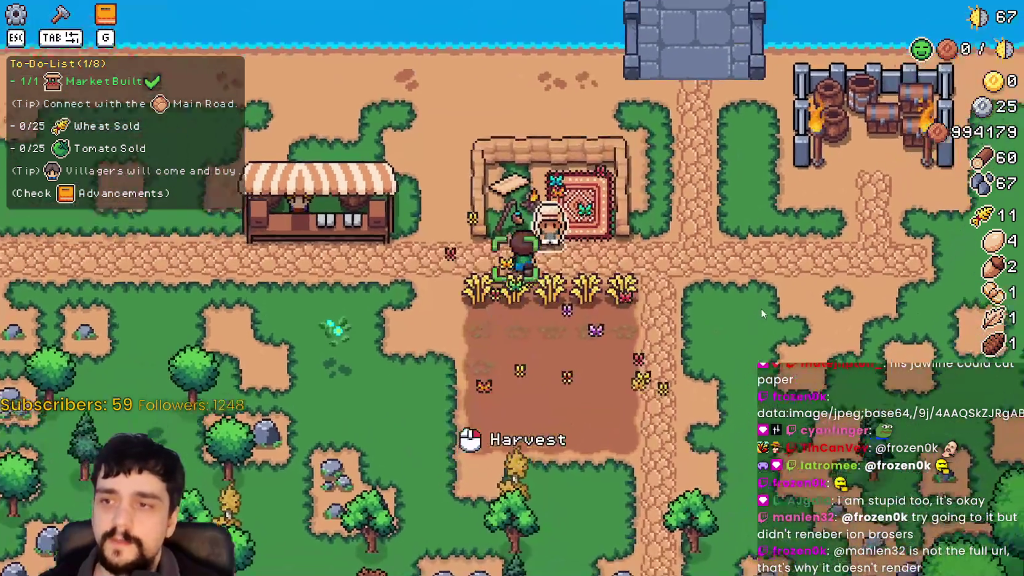
pyautogui.press('e')
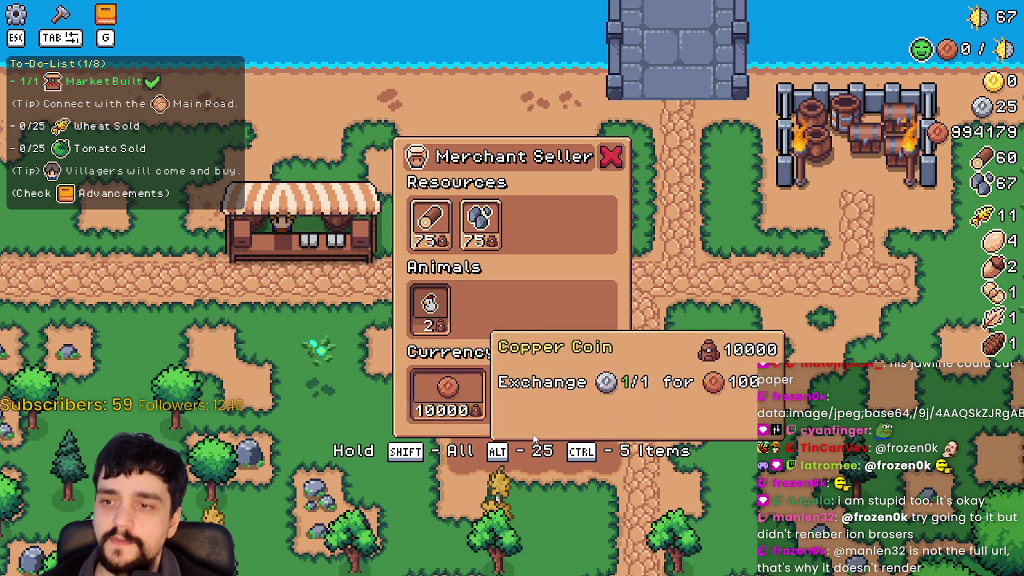
pyautogui.press('a')
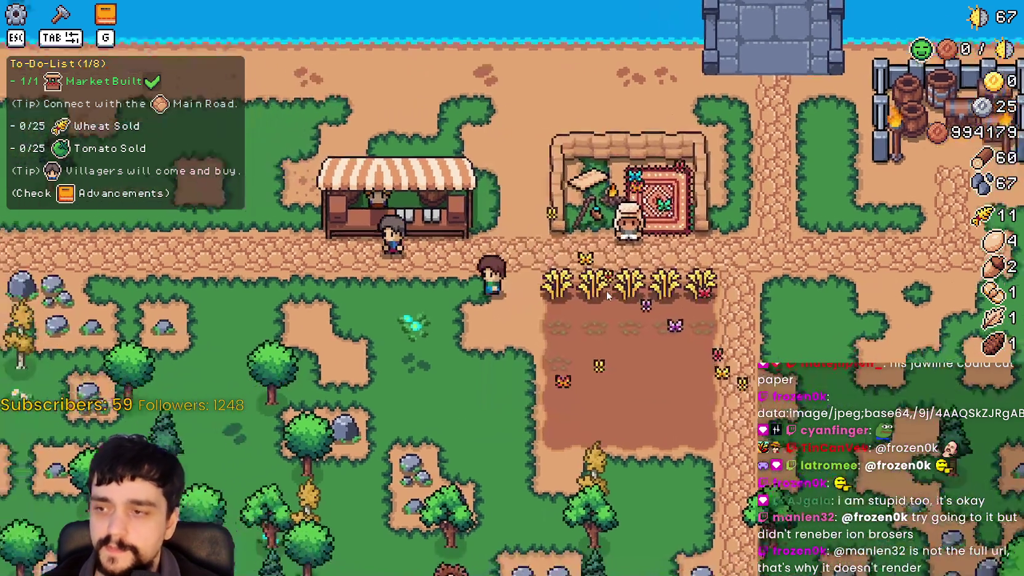
# Walk along the wheat row and harvest the ripe wheat, raising wheat from 11 to 16
pyautogui.press('d')
pyautogui.click(605, 314)
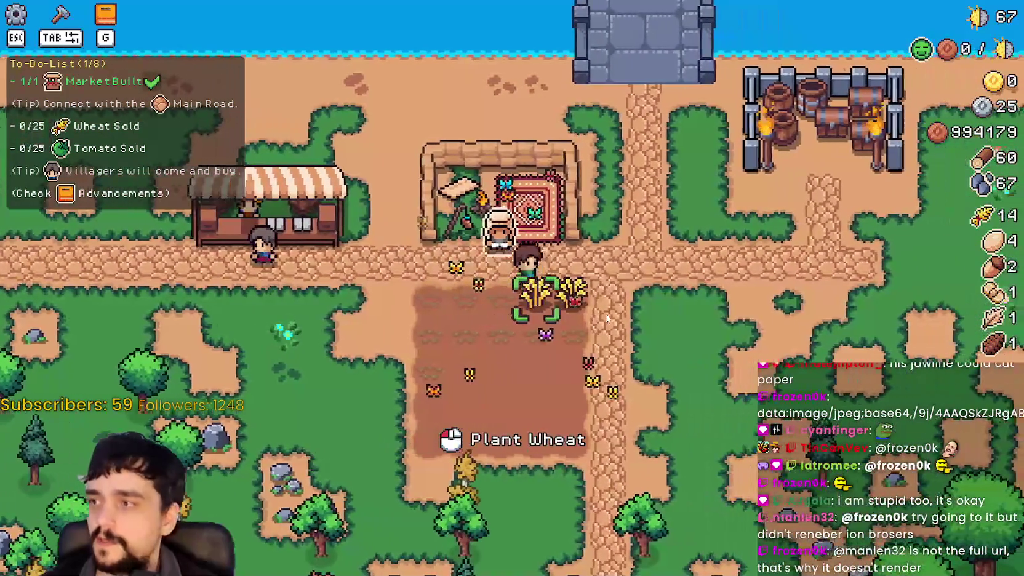
pyautogui.click(606, 313)
pyautogui.press('a')
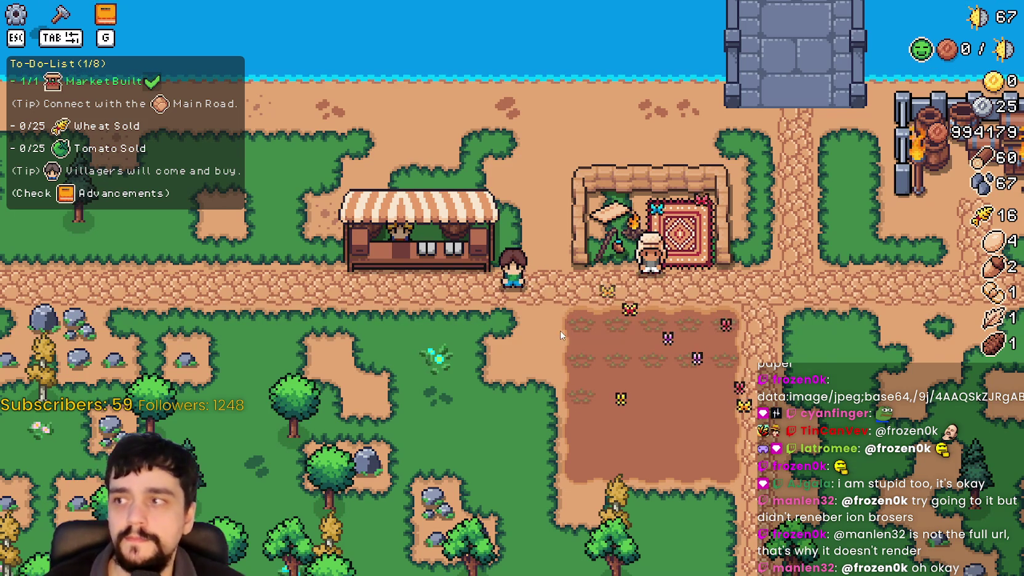
pyautogui.press('a')
pyautogui.press('d')
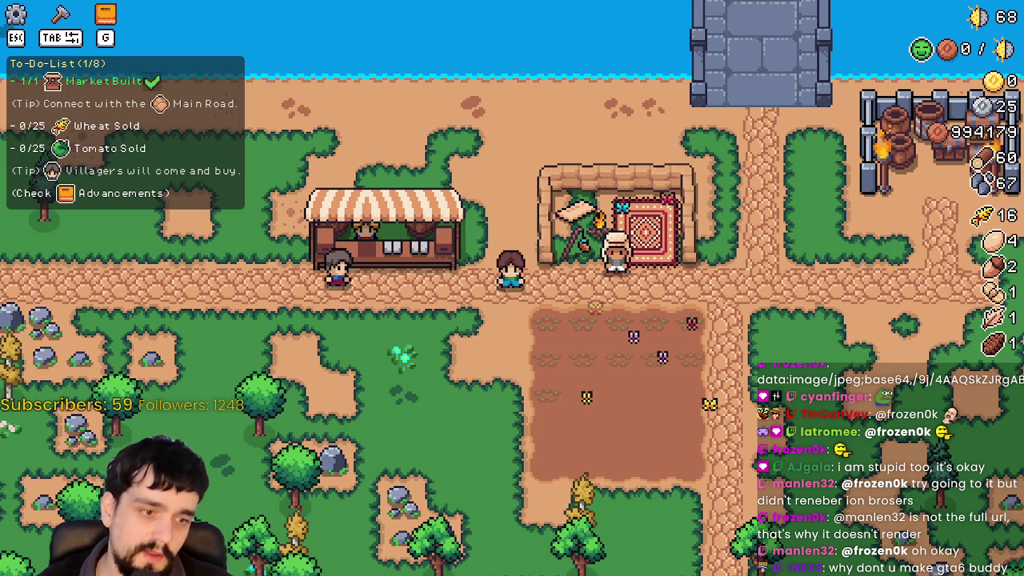
# Glance at the Player.png sprite sheet and the Godot editor, then return to the game
pyautogui.hotkey('alt', 'Tab')
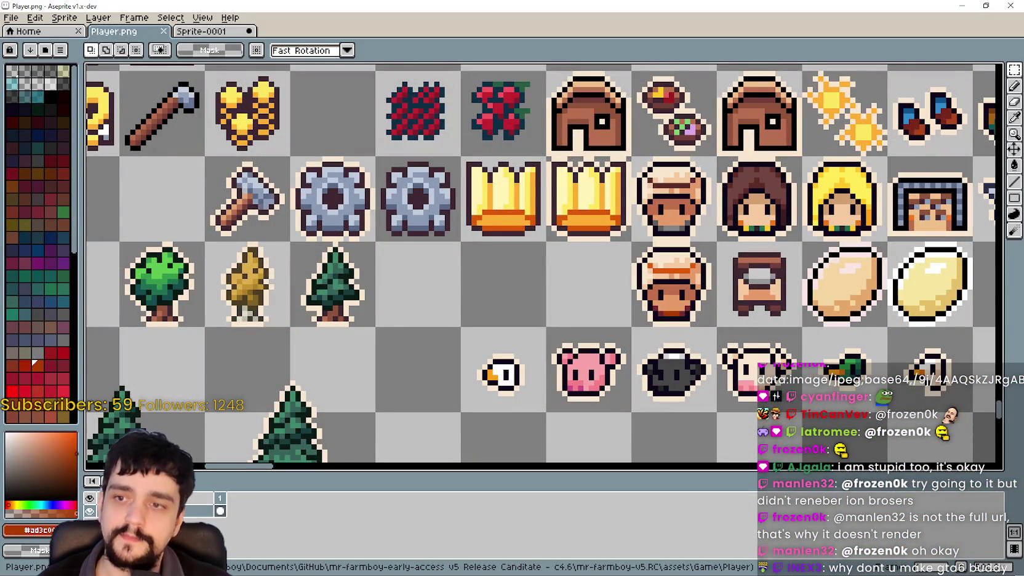
pyautogui.hotkey('alt', 'Tab')
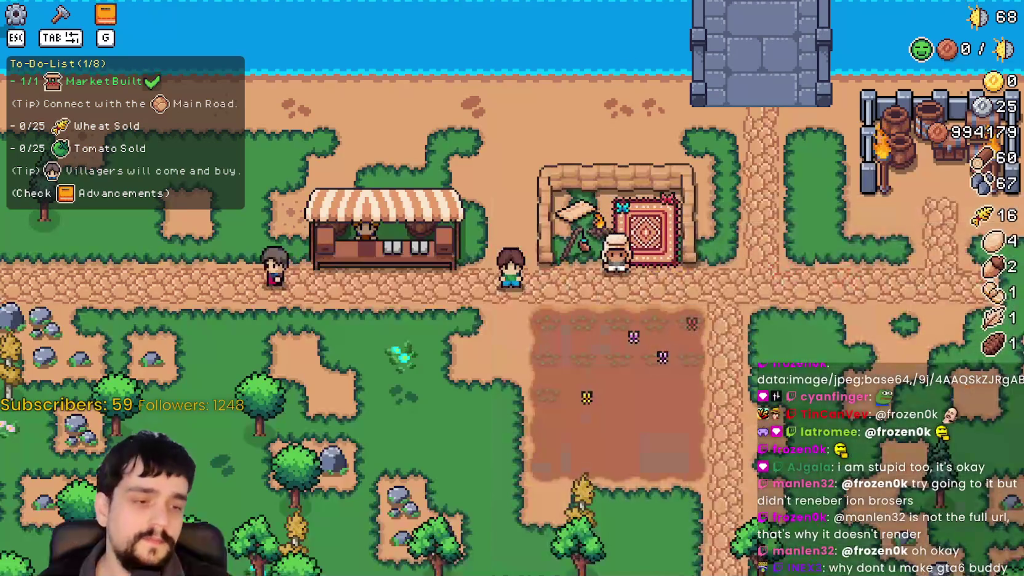
pyautogui.hotkey('alt', 'Tab')
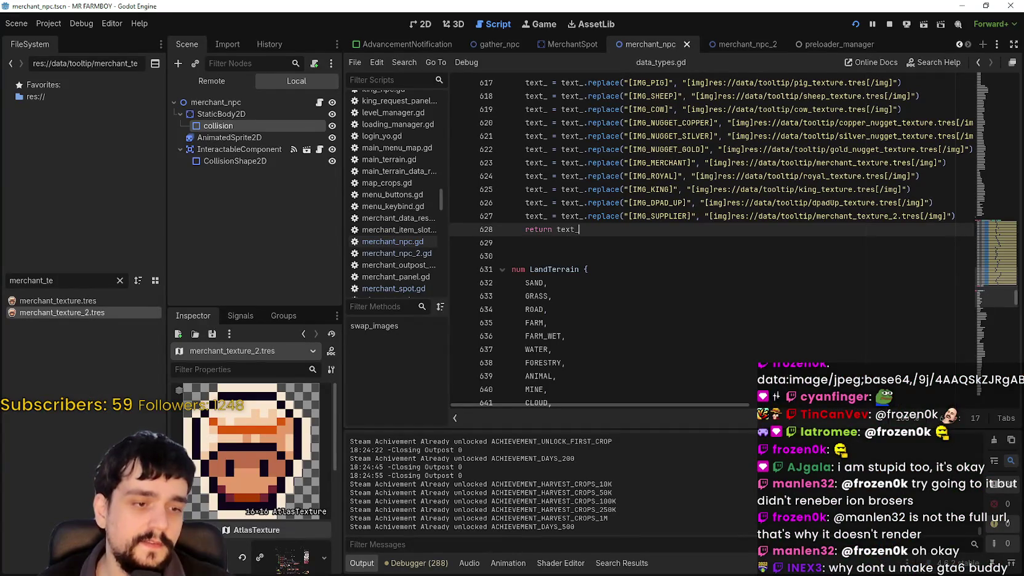
pyautogui.hotkey('alt', 'Tab')
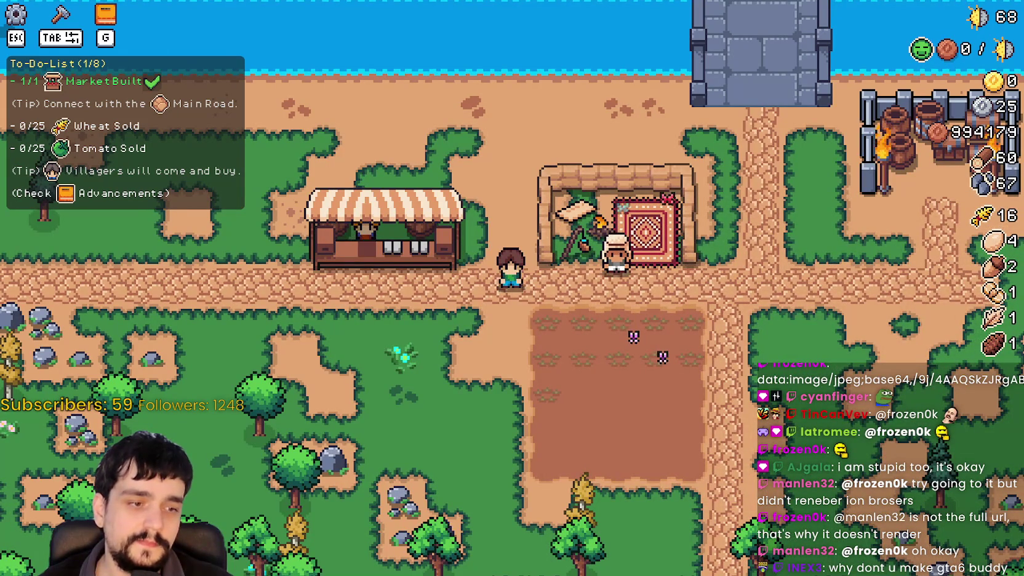
# Walk up to the merchant, open its shop twice, then go back to the Godot editor
pyautogui.press('d')
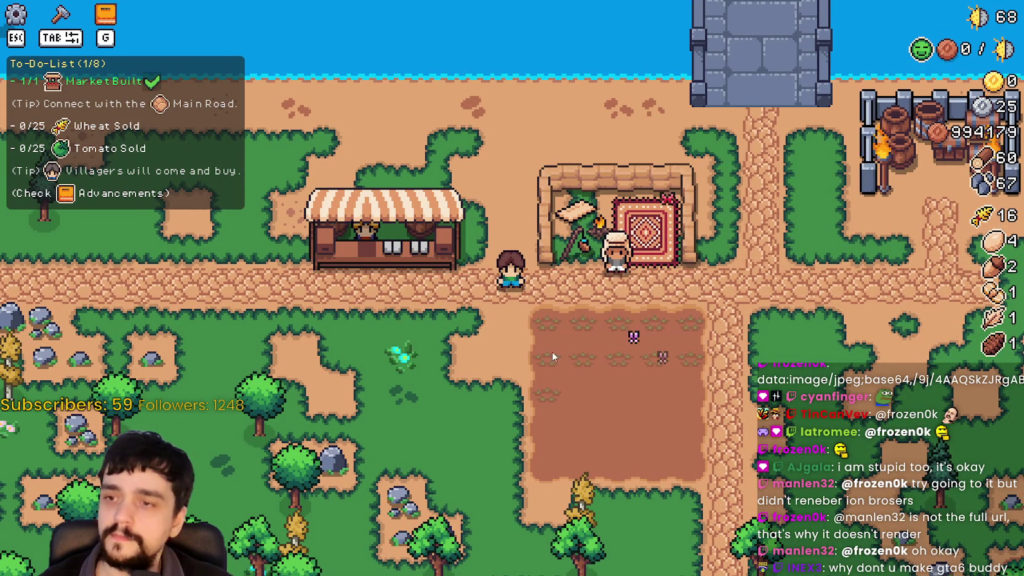
pyautogui.click(609, 366)
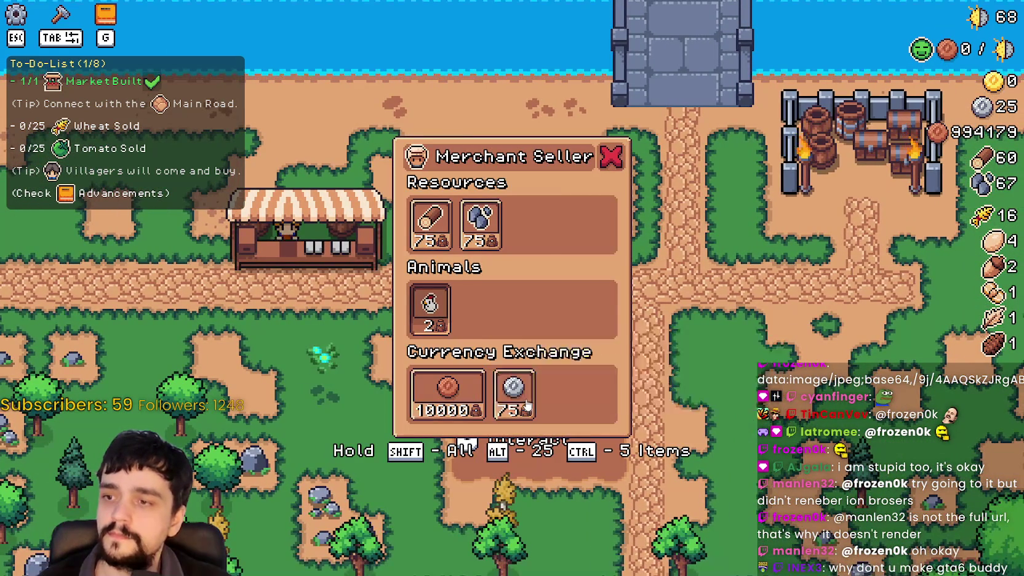
pyautogui.press('s')
pyautogui.press('a')
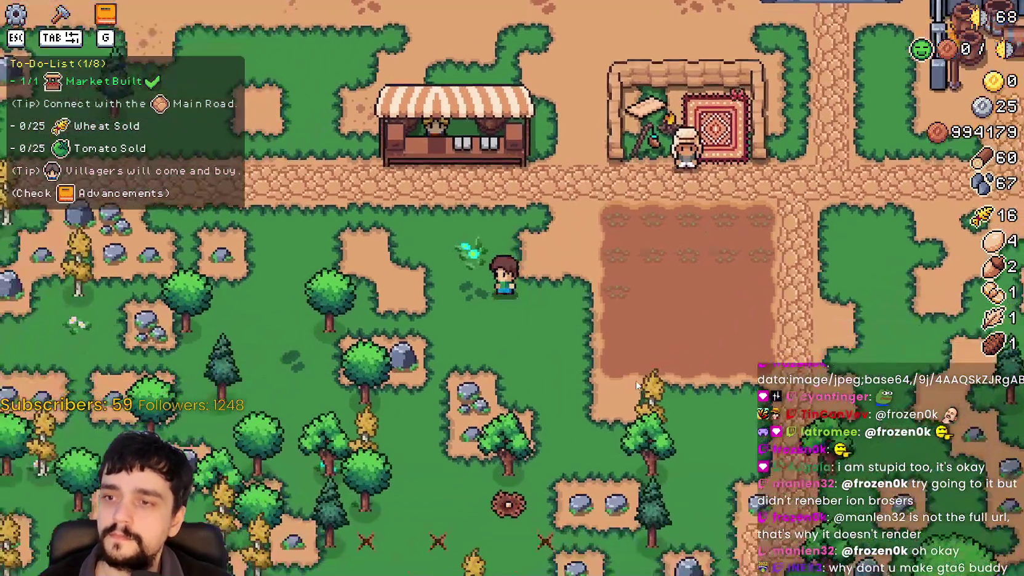
pyautogui.press('d')
pyautogui.press('w')
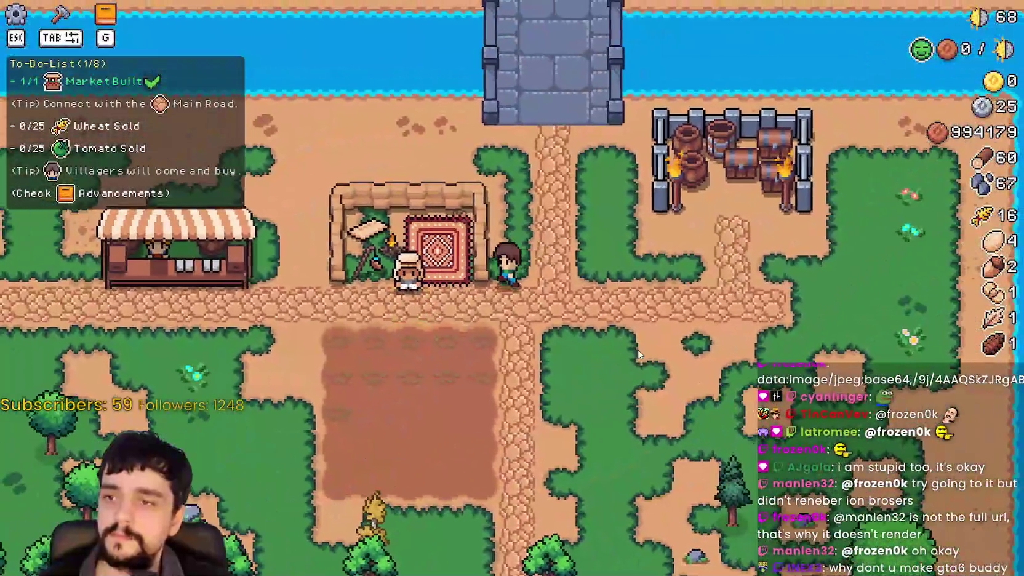
pyautogui.press('a')
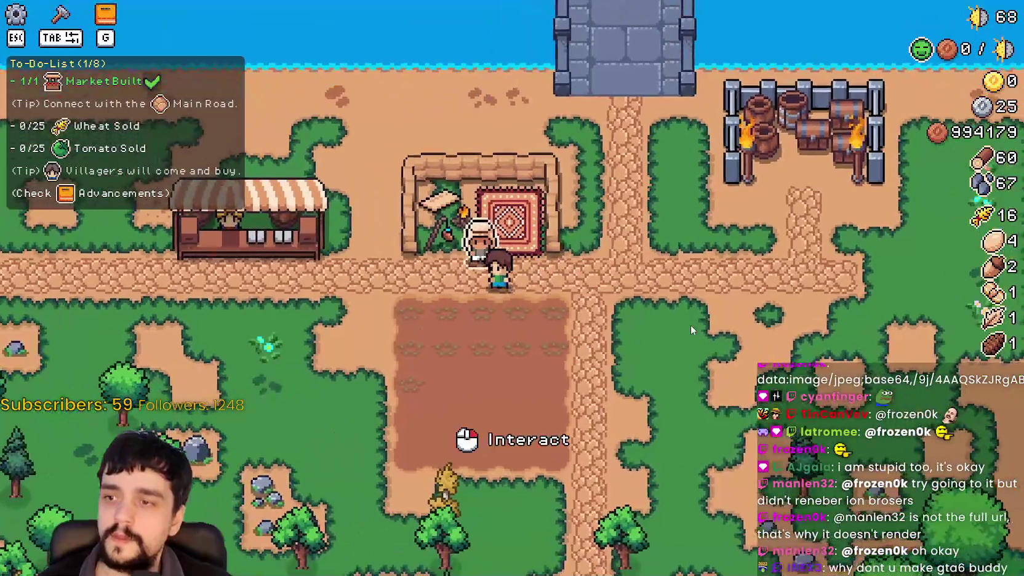
pyautogui.click(690, 323)
pyautogui.press('d')
pyautogui.press('w')
pyautogui.press('d')
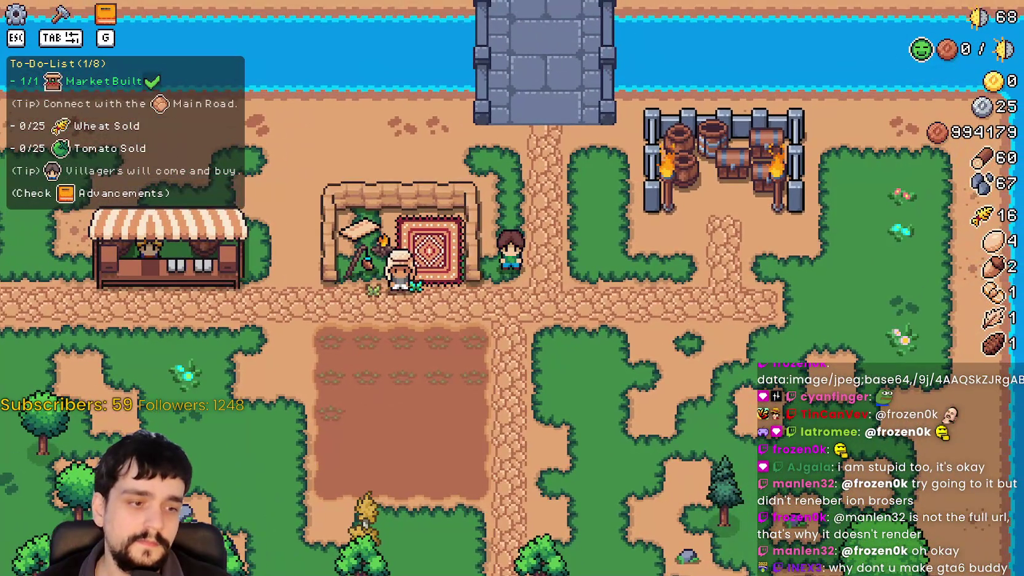
pyautogui.hotkey('alt', 'Tab')
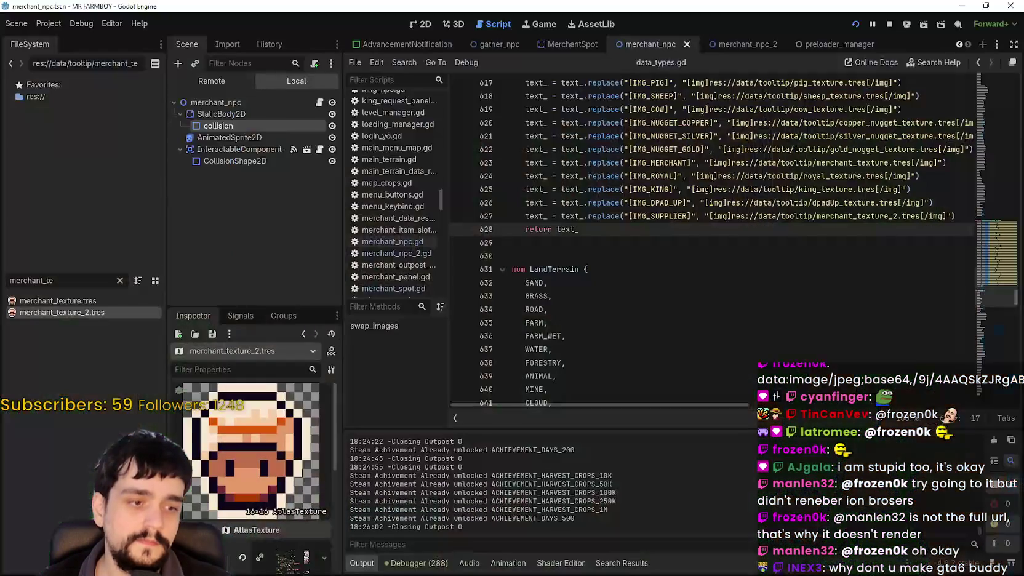
# Open merchant_npc_2.gd from the merchant_npc_2 scene and scroll through it
pyautogui.click(747, 44)
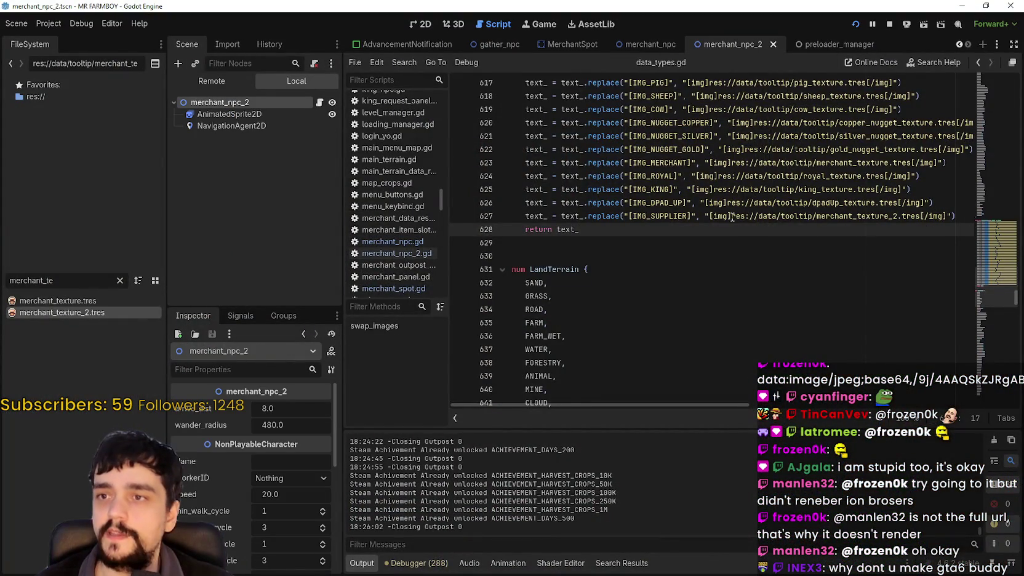
pyautogui.click(320, 103)
pyautogui.scroll(-20, 708, 246)
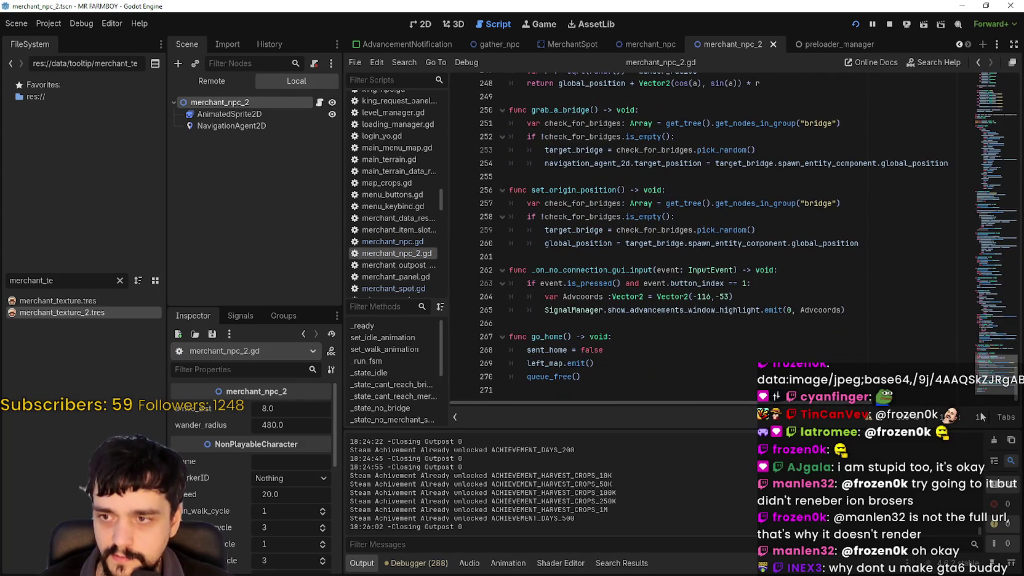
pyautogui.scroll(3, 982, 392)
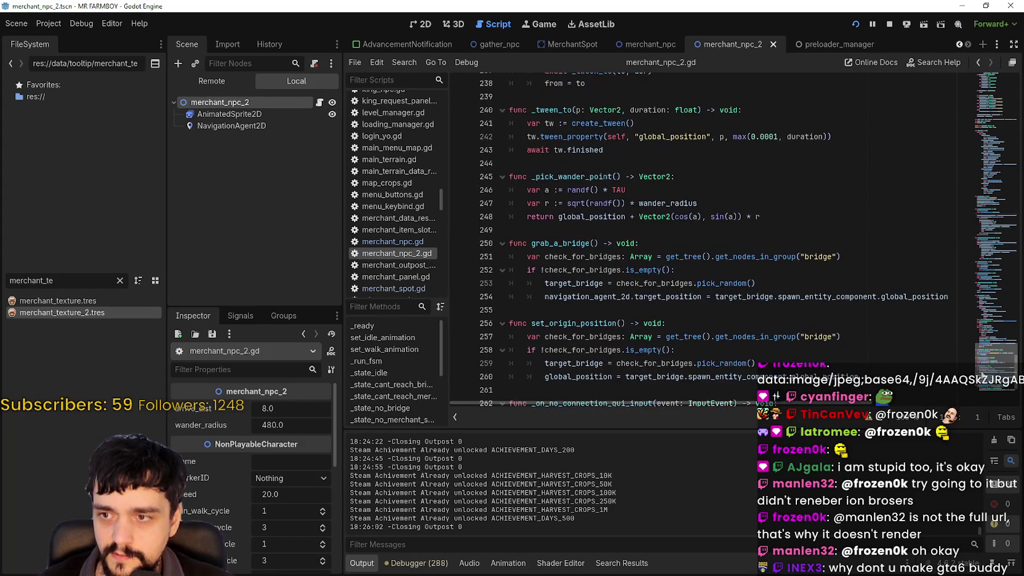
pyautogui.scroll(-3, 983, 397)
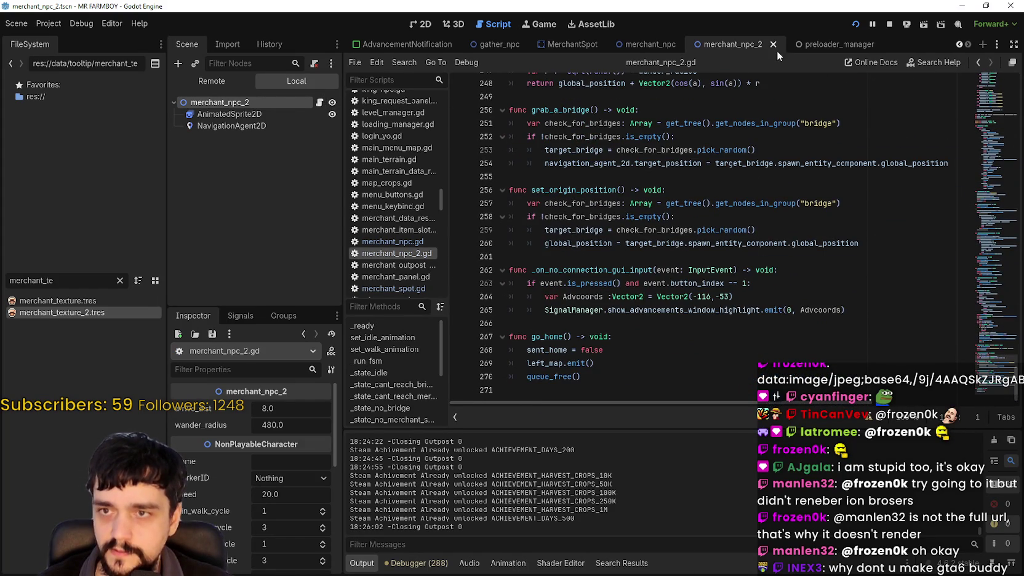
# Review the bridge and go_home functions around the left_map.emit() call on line 269
pyautogui.click(627, 45)
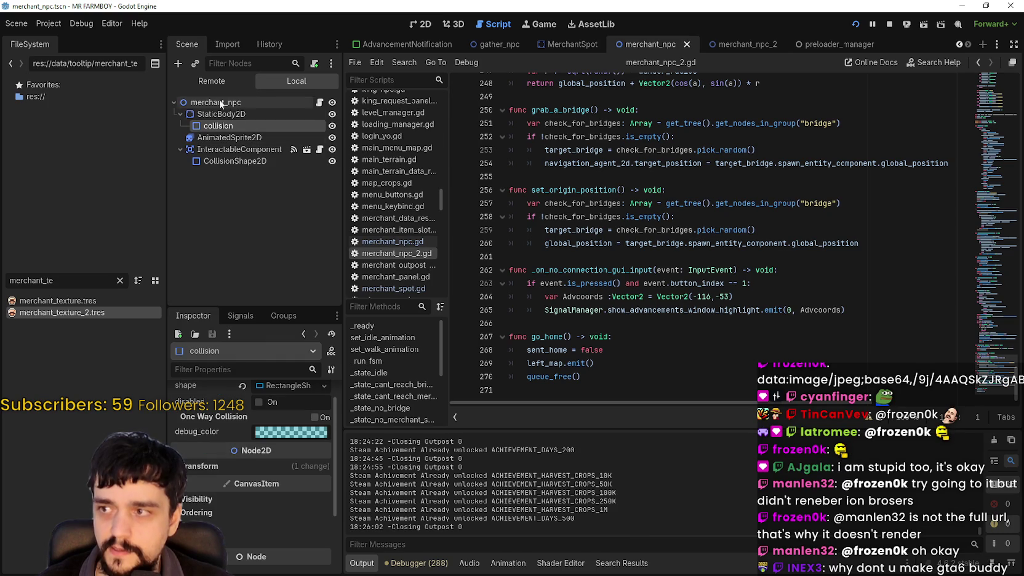
pyautogui.click(732, 44)
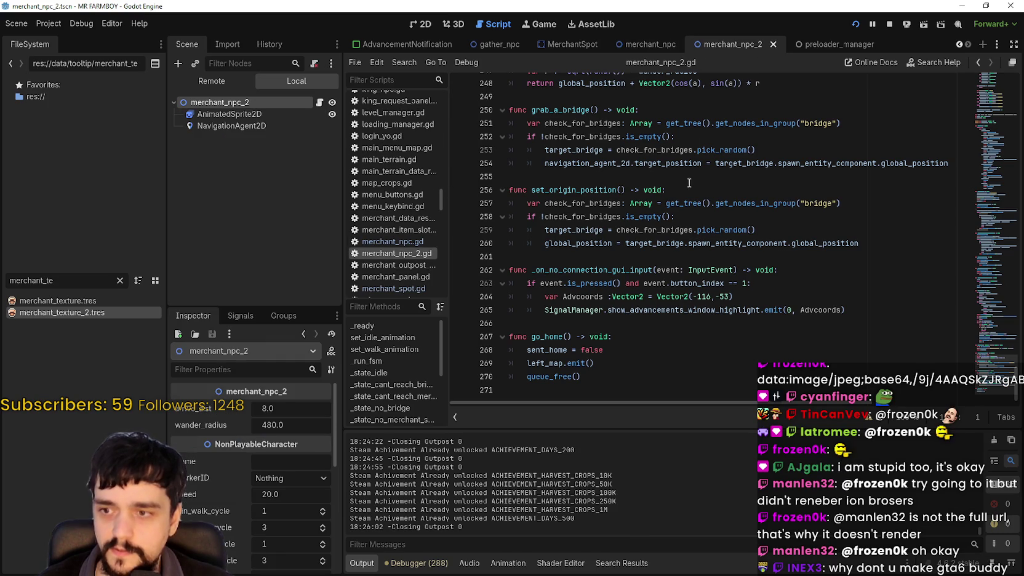
pyautogui.click(625, 367)
pyautogui.scroll(6, 993, 349)
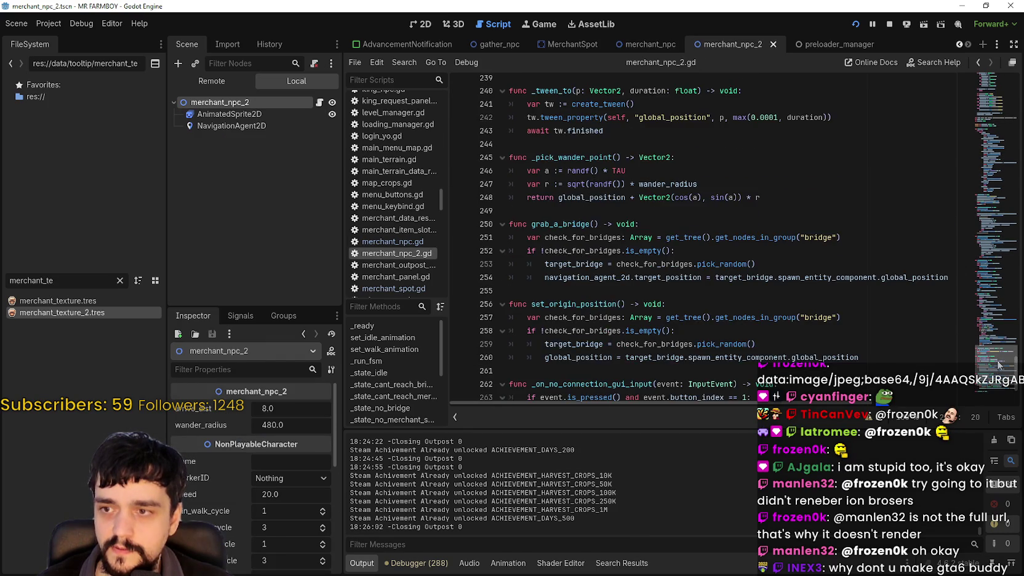
pyautogui.scroll(-2, 1001, 358)
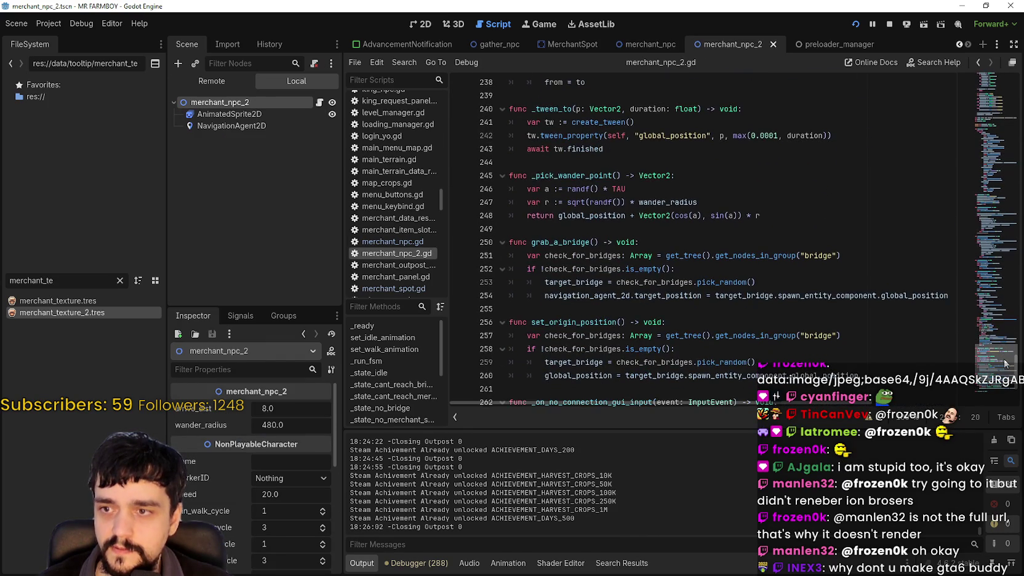
pyautogui.scroll(-2, 1003, 371)
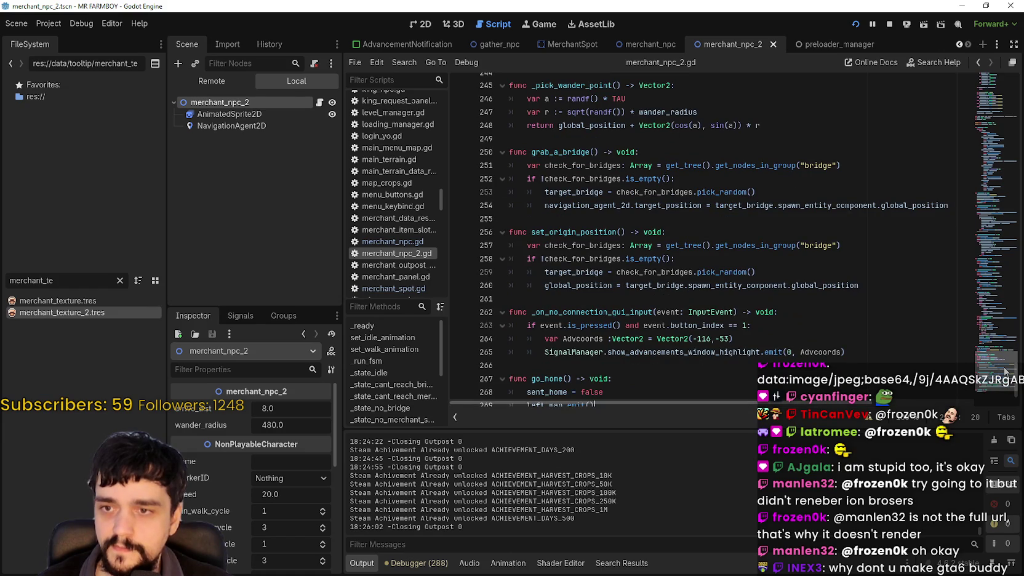
pyautogui.scroll(-1, 999, 386)
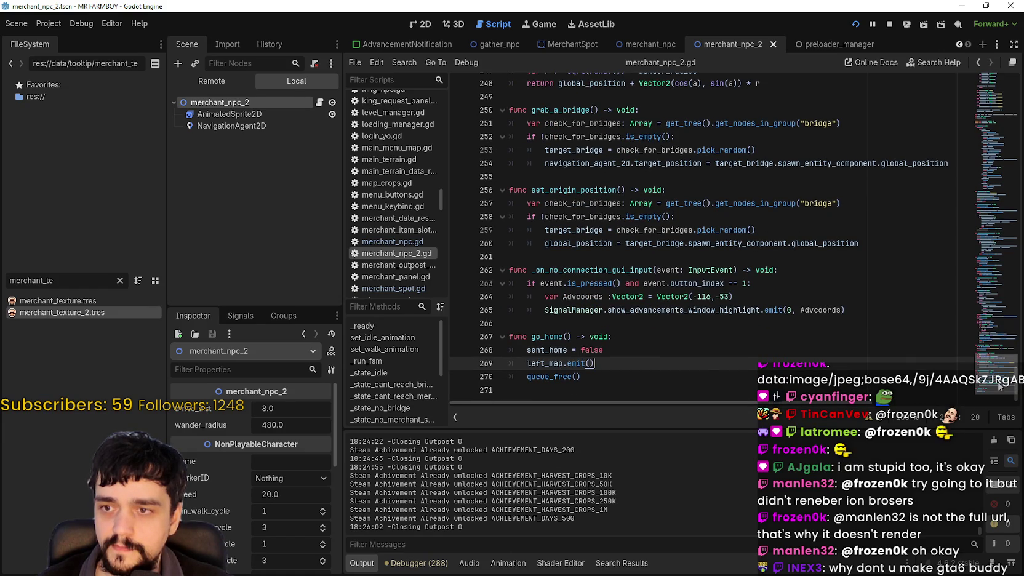
pyautogui.scroll(7, 999, 369)
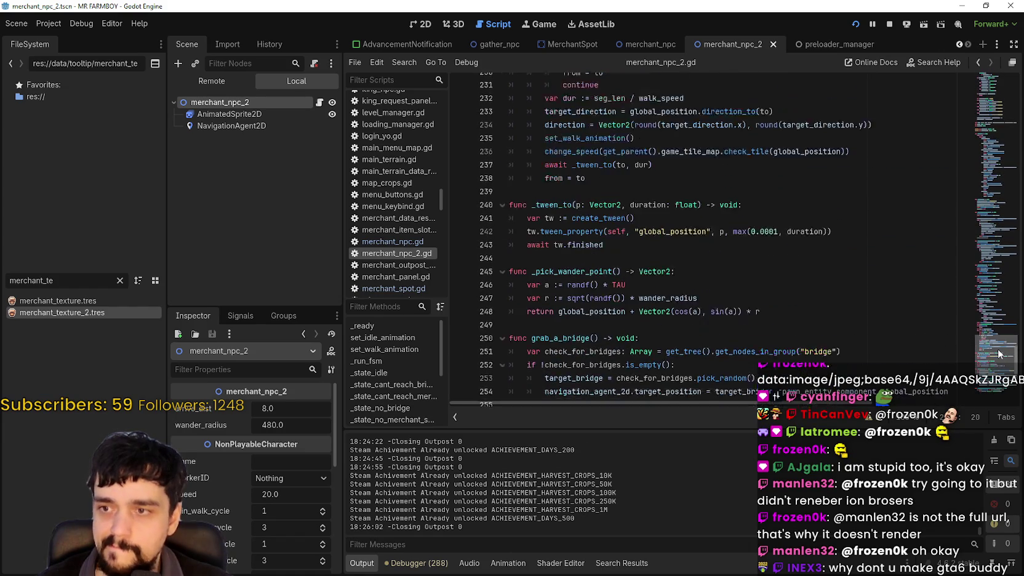
# Bring up merchant_npc.gd's add_all, add_ten and add_five input handling
pyautogui.moveTo(999, 350)
pyautogui.mouseDown()
pyautogui.moveTo(998, 229)
pyautogui.moveTo(978, 182)
pyautogui.moveTo(980, 85)
pyautogui.moveTo(967, 86)
pyautogui.moveTo(975, 74)
pyautogui.mouseUp()
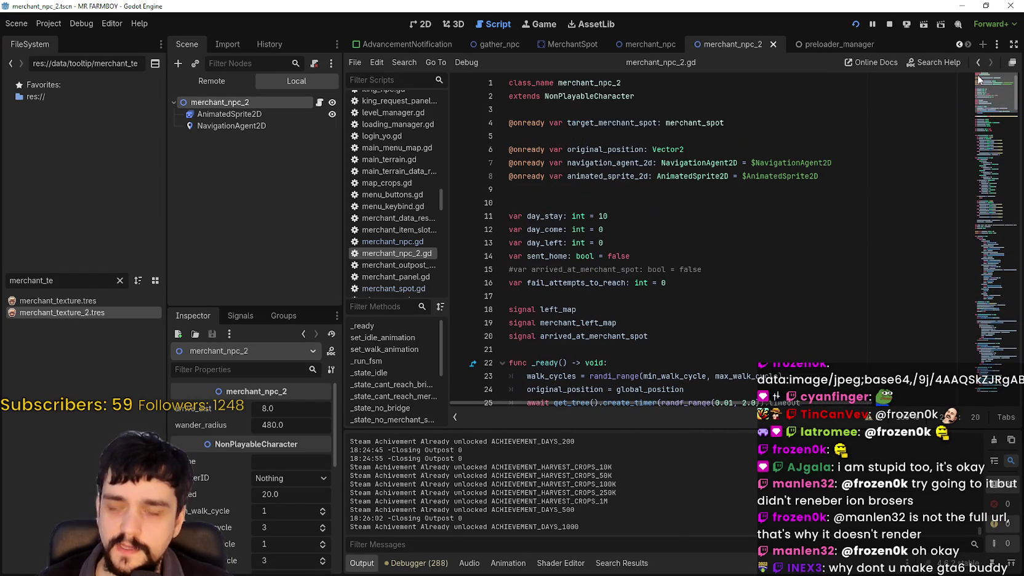
pyautogui.click(641, 41)
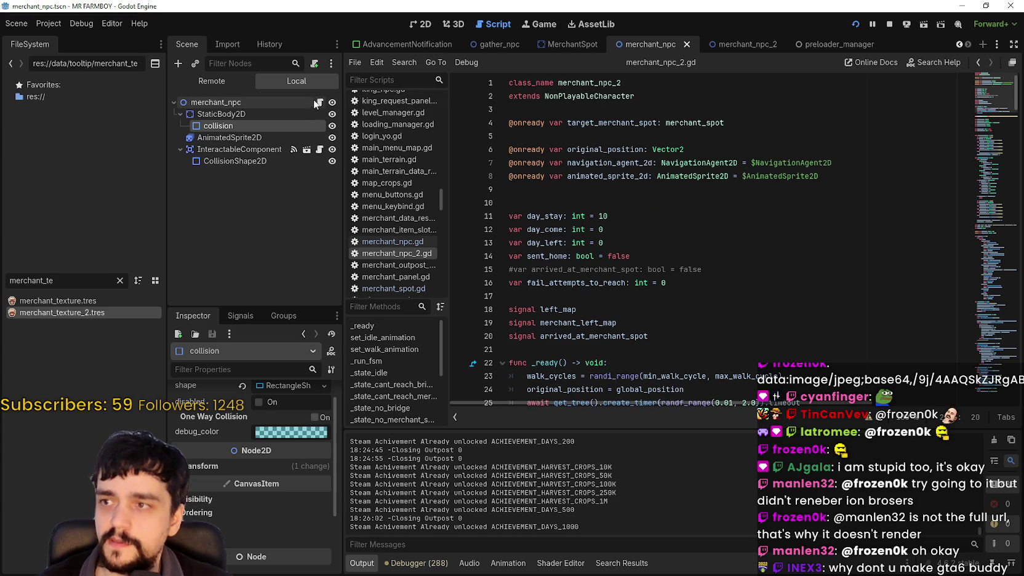
pyautogui.moveTo(983, 86); pyautogui.dragTo(980, 265)
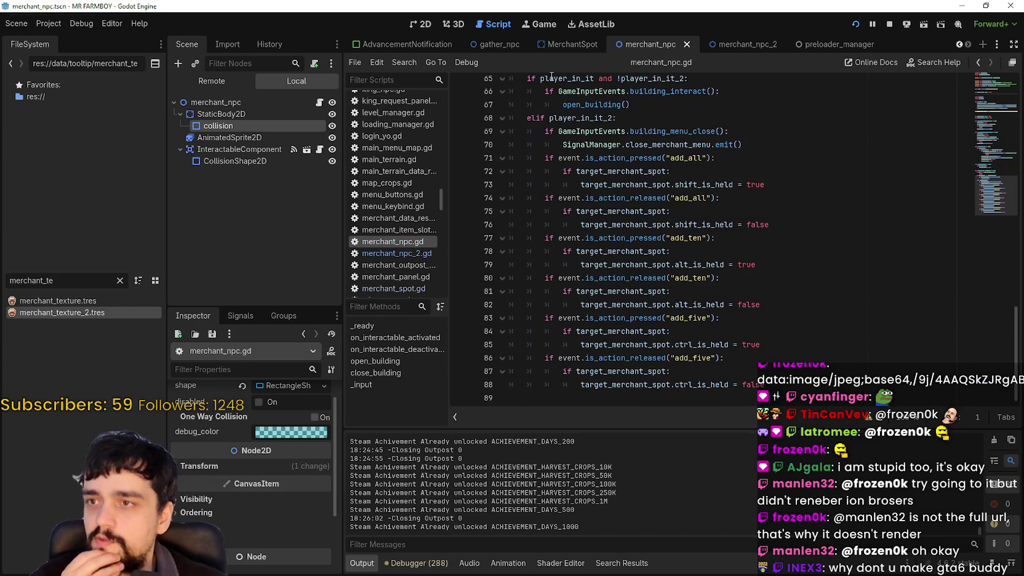
# Open merchant_spot.gd in the MerchantSpot scene and select its move_building function code
pyautogui.click(558, 44)
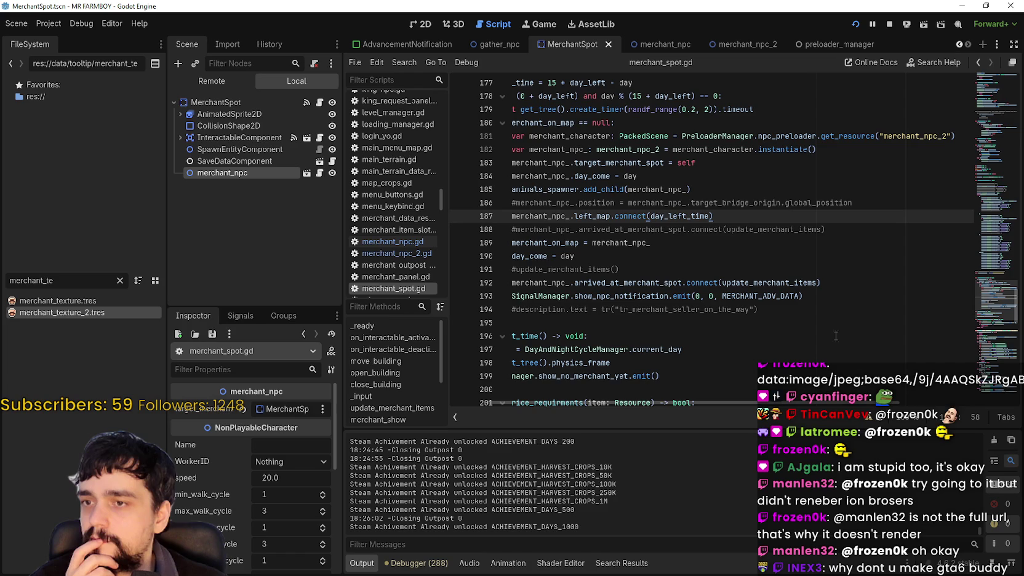
pyautogui.moveTo(817, 403); pyautogui.dragTo(697, 403)
pyautogui.scroll(-4, 539, 267)
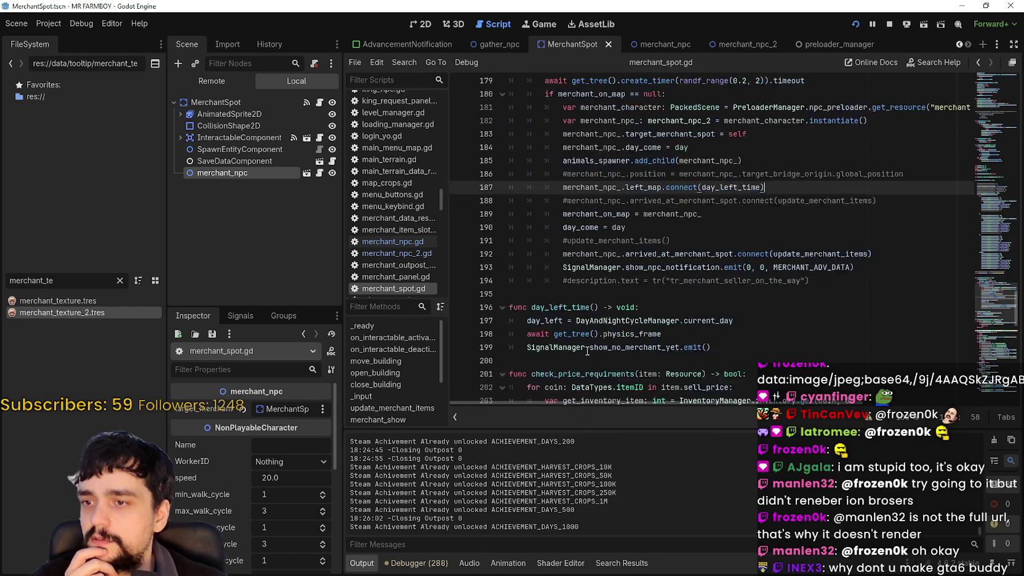
pyautogui.scroll(-4, 539, 267)
pyautogui.moveTo(988, 308)
pyautogui.mouseDown()
pyautogui.moveTo(986, 196)
pyautogui.moveTo(964, 269)
pyautogui.moveTo(970, 306)
pyautogui.moveTo(976, 158)
pyautogui.mouseUp()
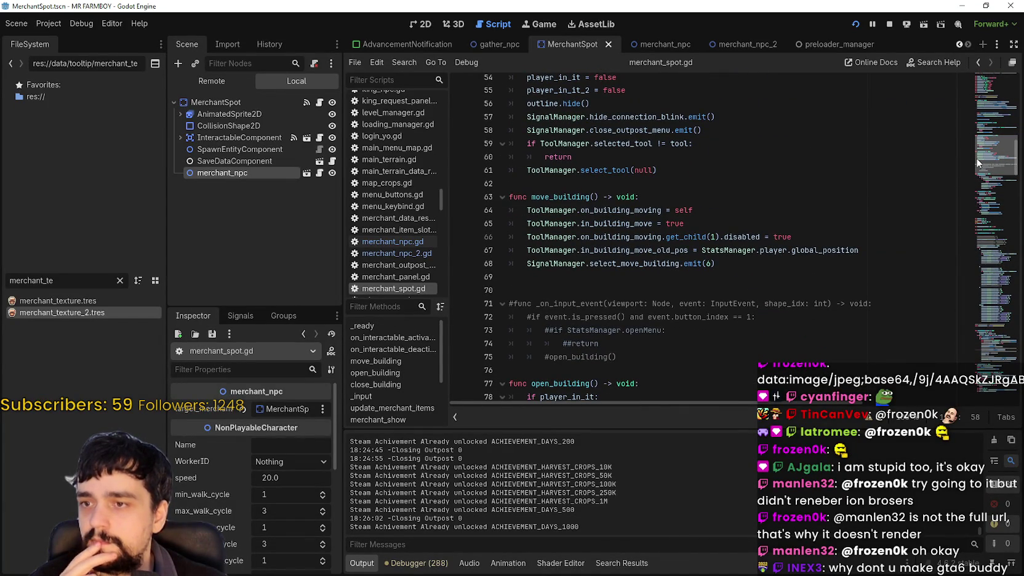
pyautogui.moveTo(977, 161)
pyautogui.mouseDown()
pyautogui.moveTo(983, 154)
pyautogui.moveTo(981, 165)
pyautogui.mouseUp()
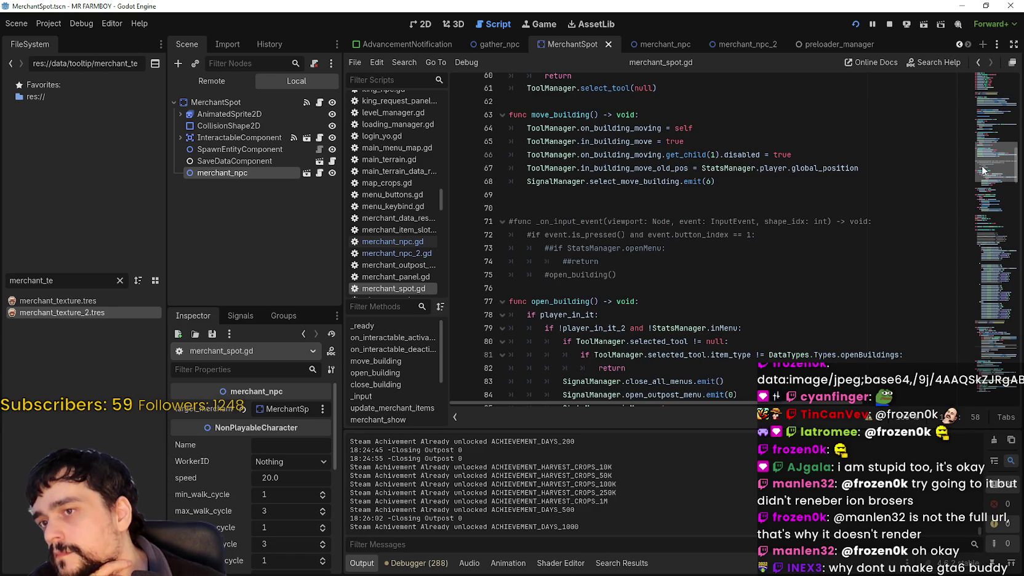
pyautogui.moveTo(715, 181); pyautogui.dragTo(693, 167)
pyautogui.moveTo(562, 125); pyautogui.dragTo(509, 114)
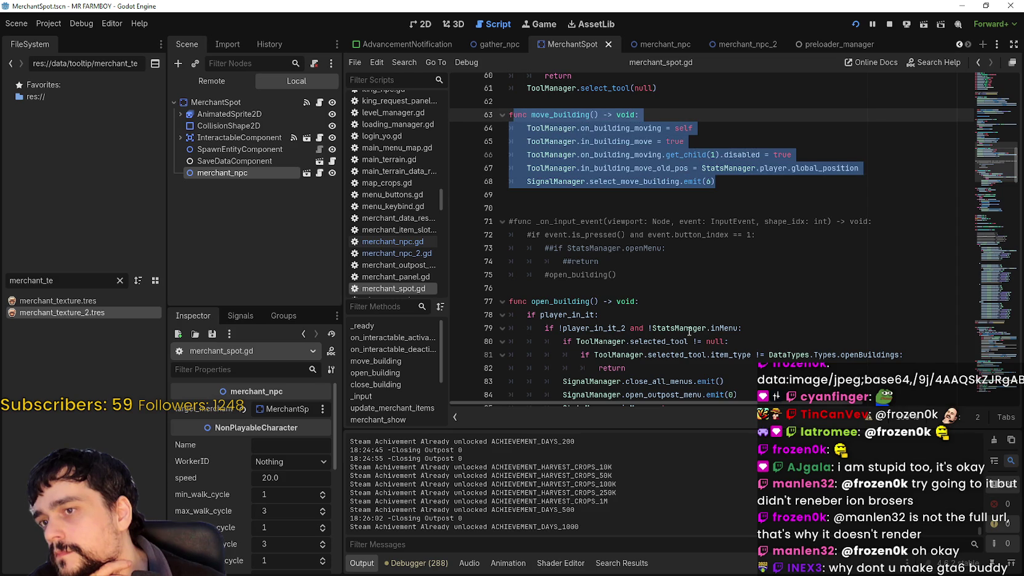
# Replace the FileSystem filter text 'merchant_te' with 'cursor'
pyautogui.moveTo(56, 280); pyautogui.dragTo(2, 277)
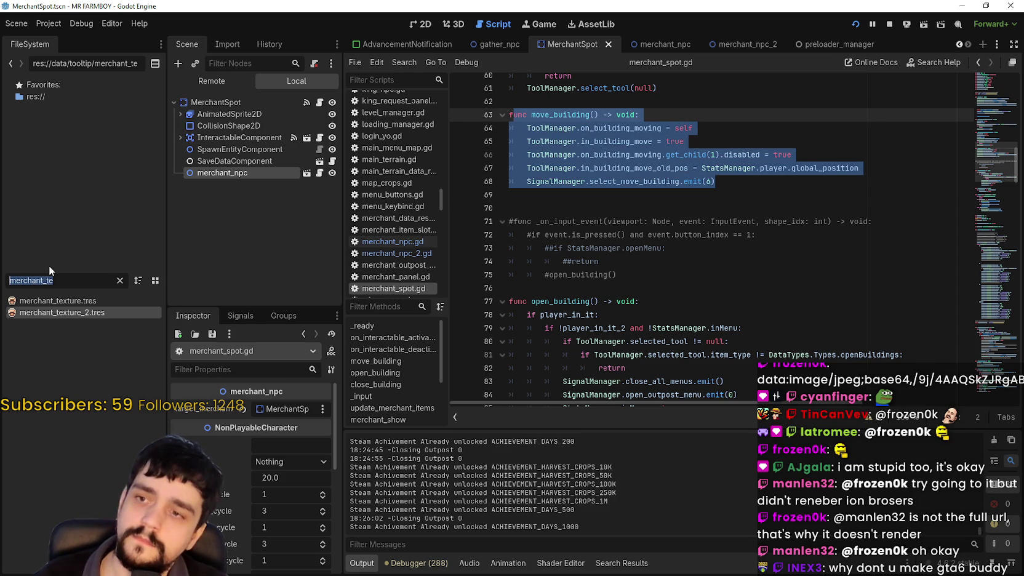
pyautogui.press('BackSpace')
pyautogui.write('curso')
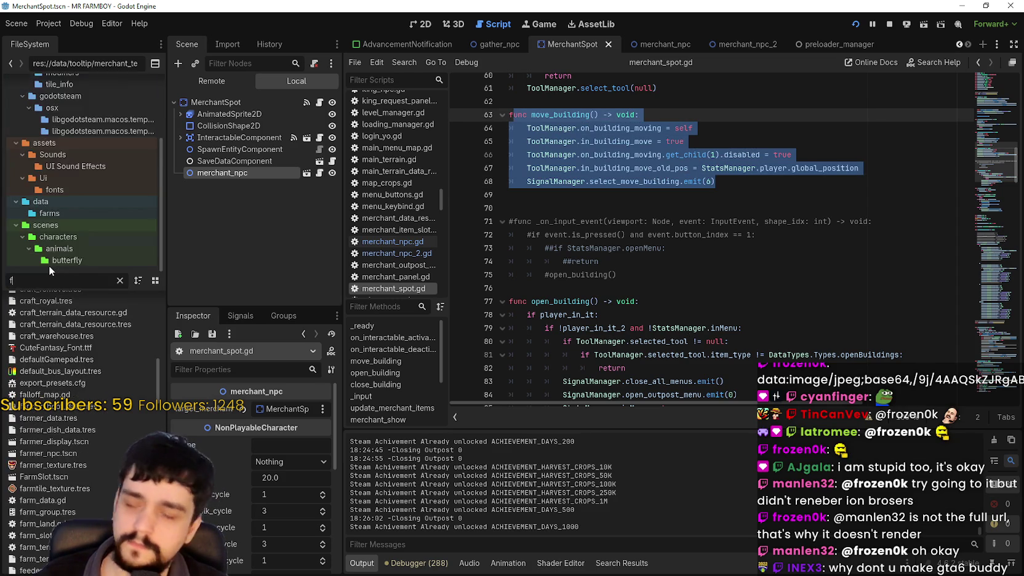
pyautogui.write('r')
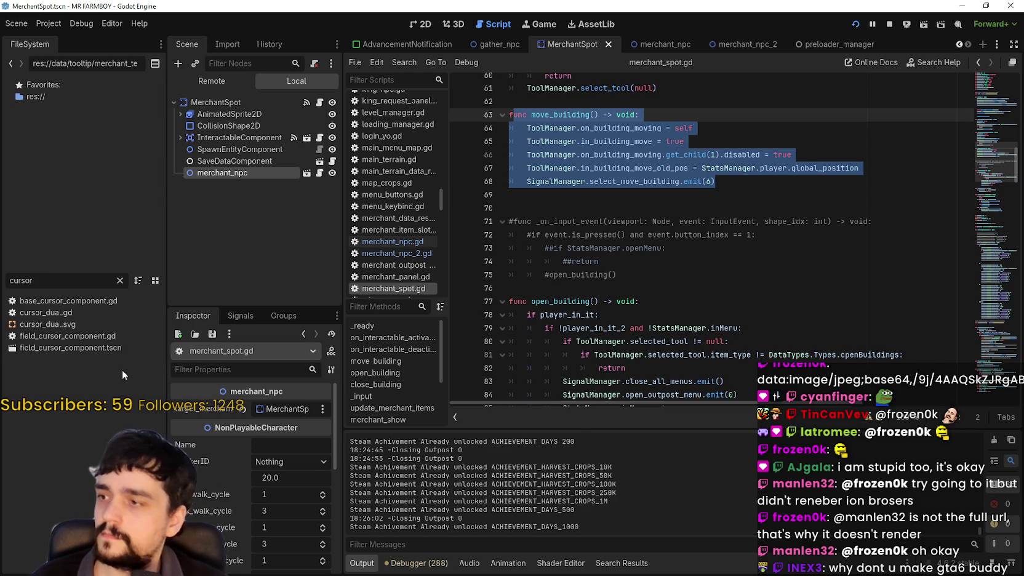
# Open field_cursor_component.gd and search through it for the add_building code
pyautogui.click(115, 335)
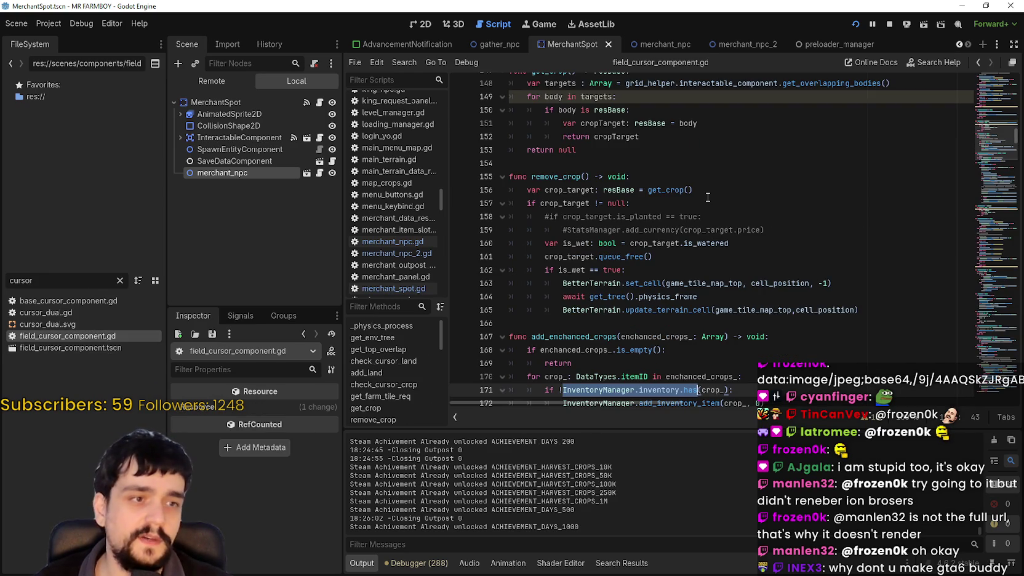
pyautogui.click(707, 195)
pyautogui.hotkey('ctrl', 'f')
pyautogui.scroll(-8, 800, 228)
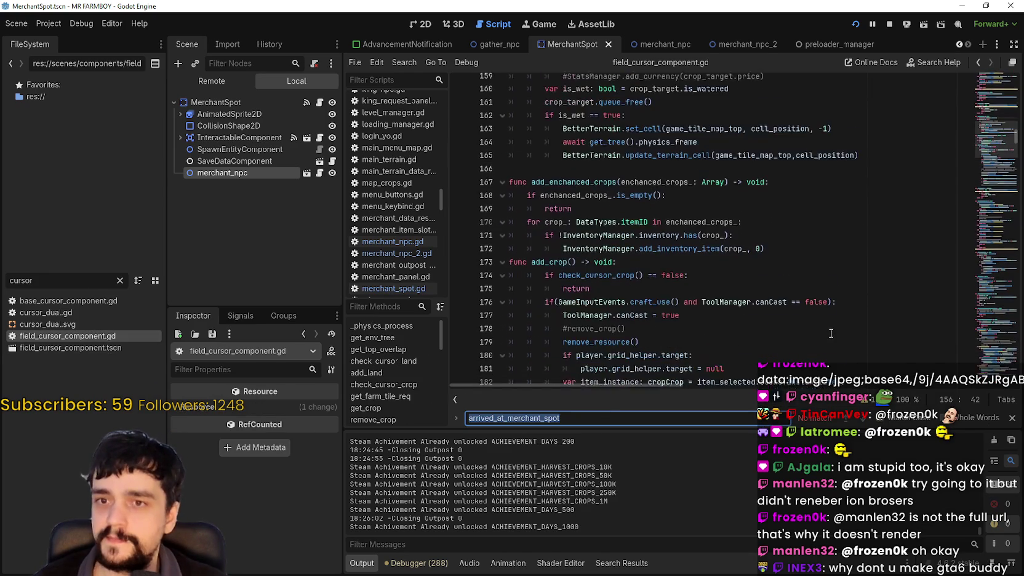
pyautogui.moveTo(1002, 132); pyautogui.dragTo(1001, 170)
pyautogui.scroll(-11, 1002, 170)
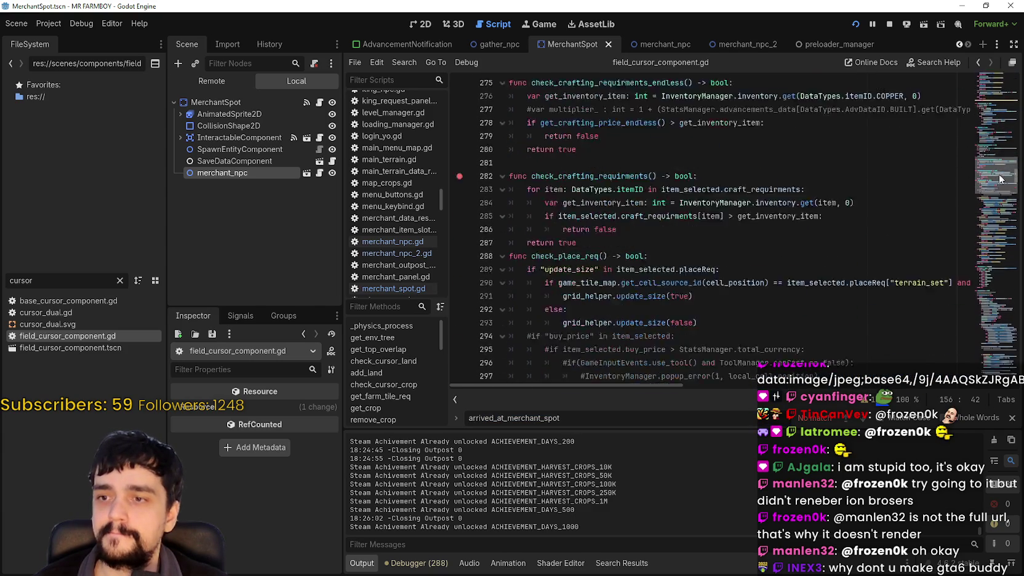
pyautogui.click(1009, 420)
pyautogui.scroll(5, 984, 203)
pyautogui.scroll(-5, 983, 204)
pyautogui.moveTo(982, 203)
pyautogui.mouseDown()
pyautogui.moveTo(978, 231)
pyautogui.moveTo(975, 217)
pyautogui.mouseUp()
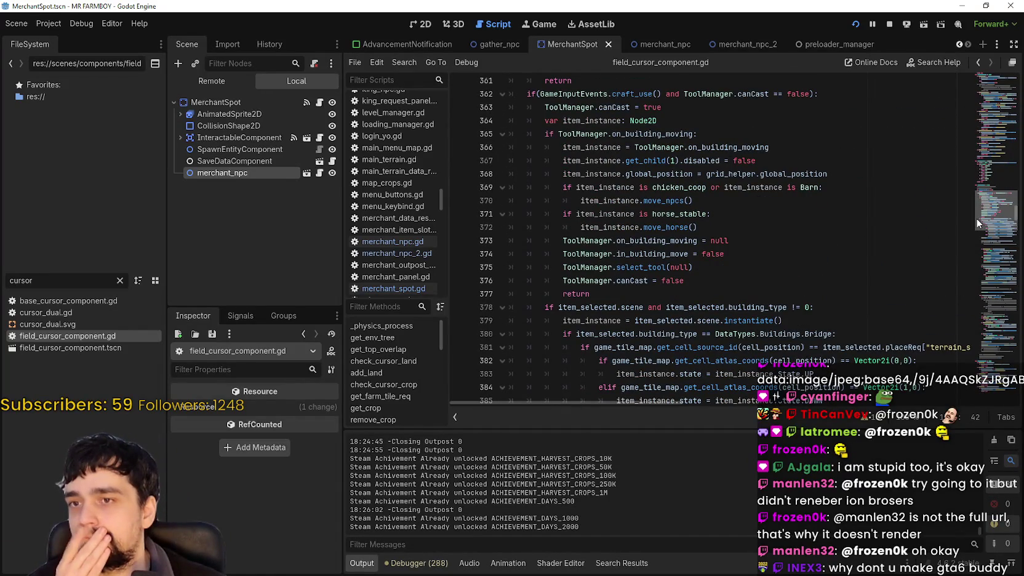
pyautogui.scroll(2, 829, 200)
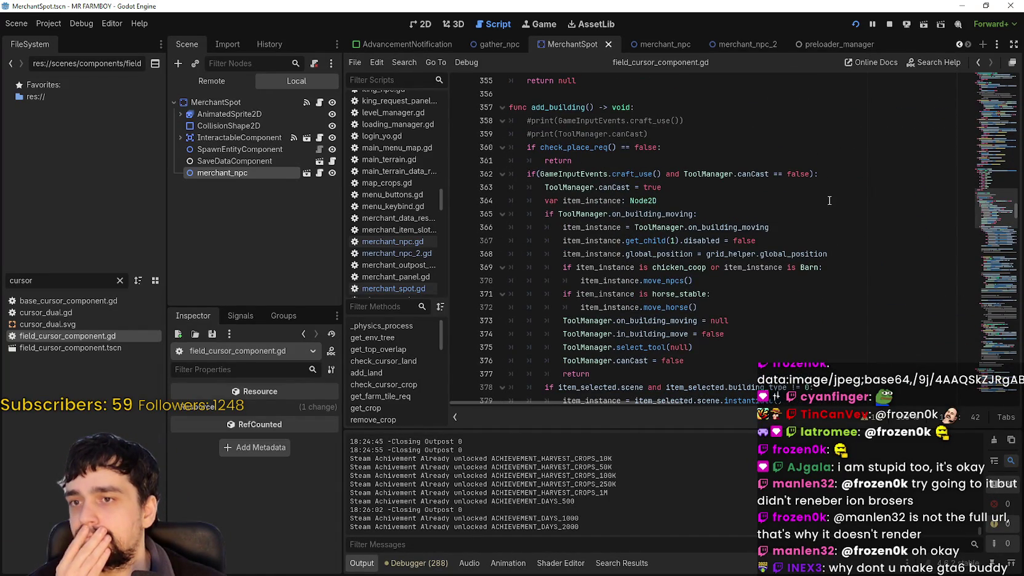
pyautogui.scroll(-4, 828, 200)
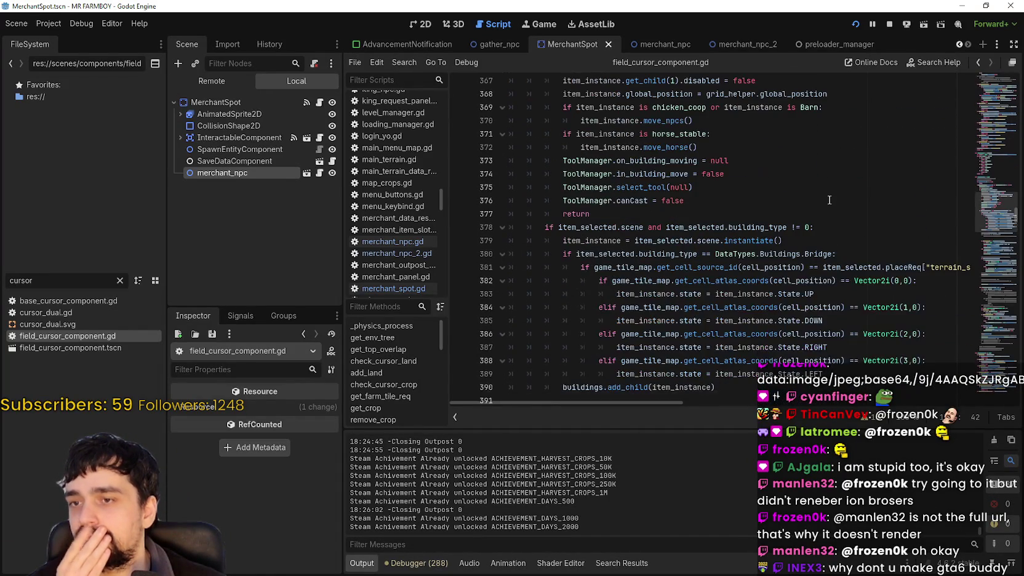
# Scroll through add_building starting from its building-type check line
pyautogui.click(861, 227)
pyautogui.scroll(-3, 884, 251)
pyautogui.scroll(-4, 861, 318)
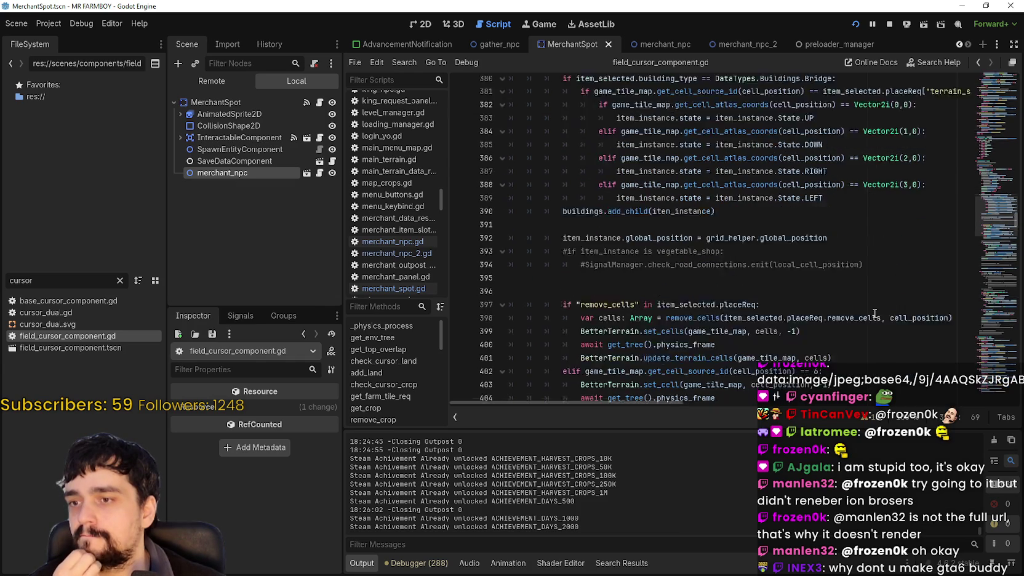
pyautogui.scroll(-5, 871, 307)
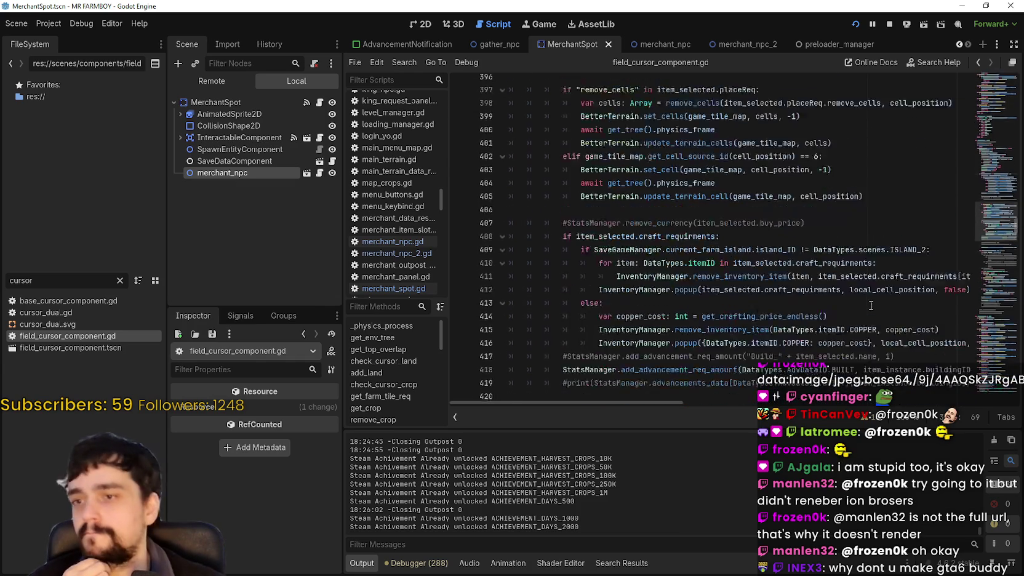
pyautogui.scroll(5, 870, 302)
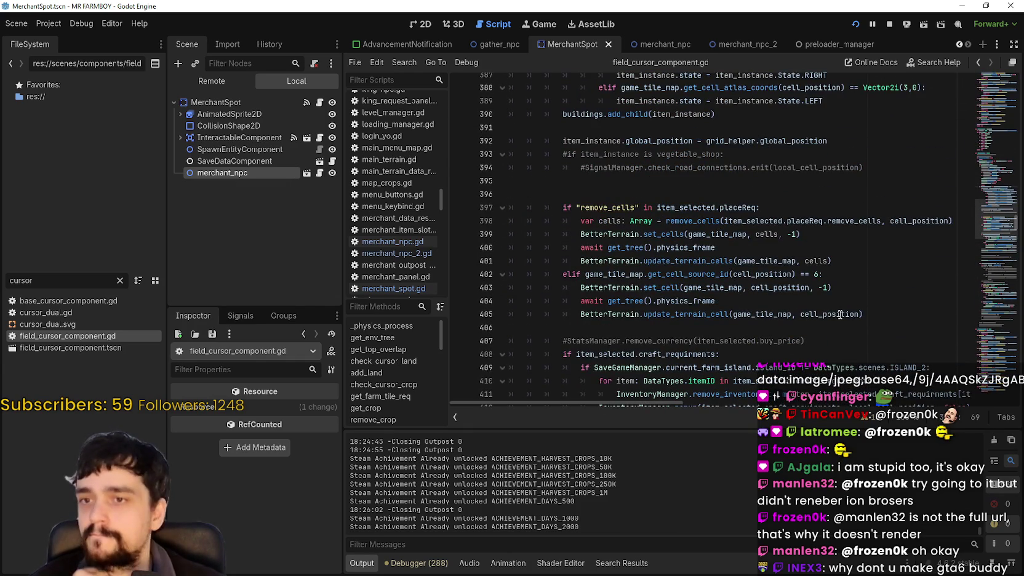
pyautogui.scroll(3, 840, 302)
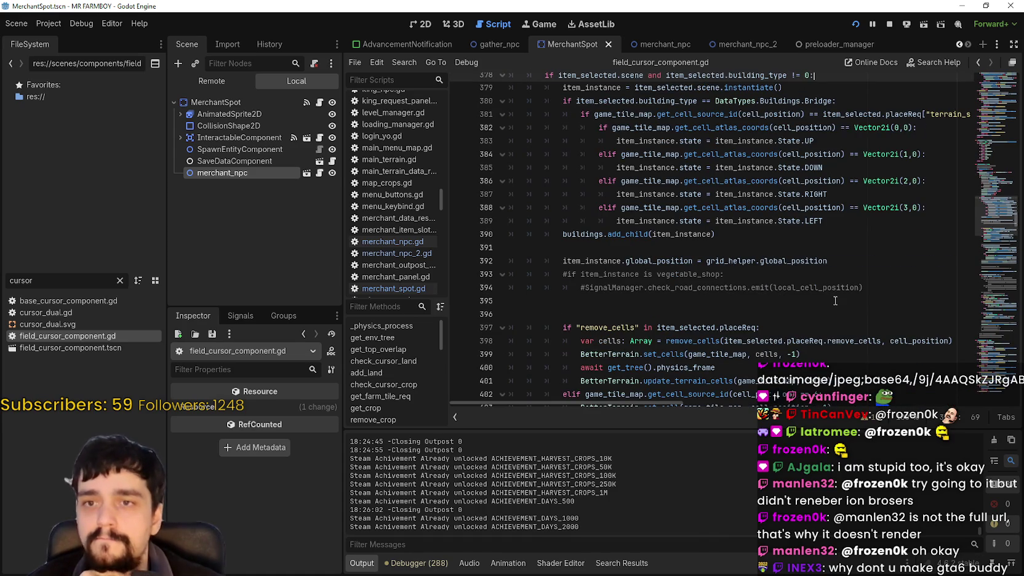
pyautogui.scroll(1, 835, 301)
pyautogui.scroll(5, 839, 299)
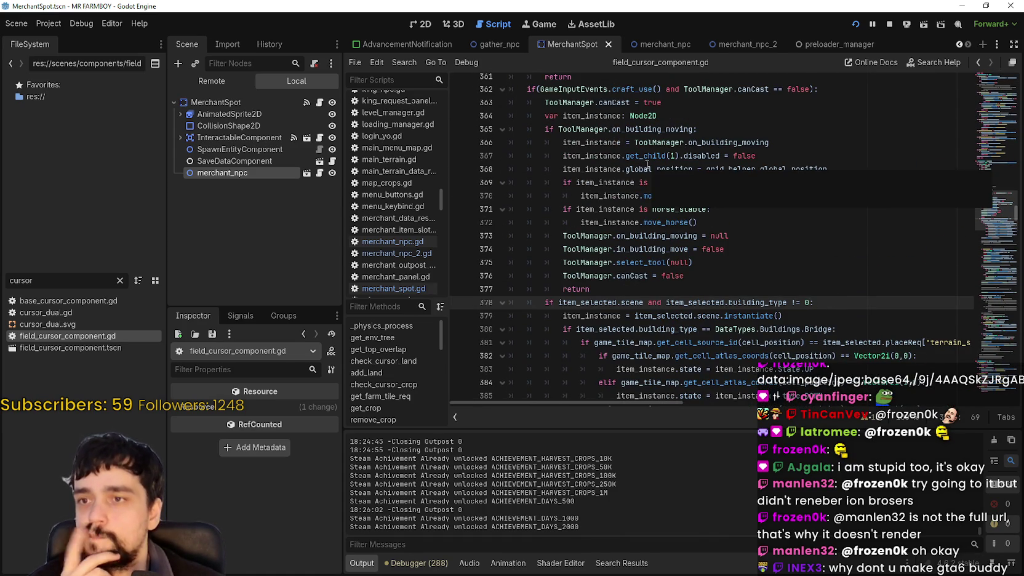
# Highlight on_building_moving and the line 368 global_position assignment, then return to merchant_spot.gd
pyautogui.doubleClick(588, 129)
pyautogui.scroll(2, 806, 275)
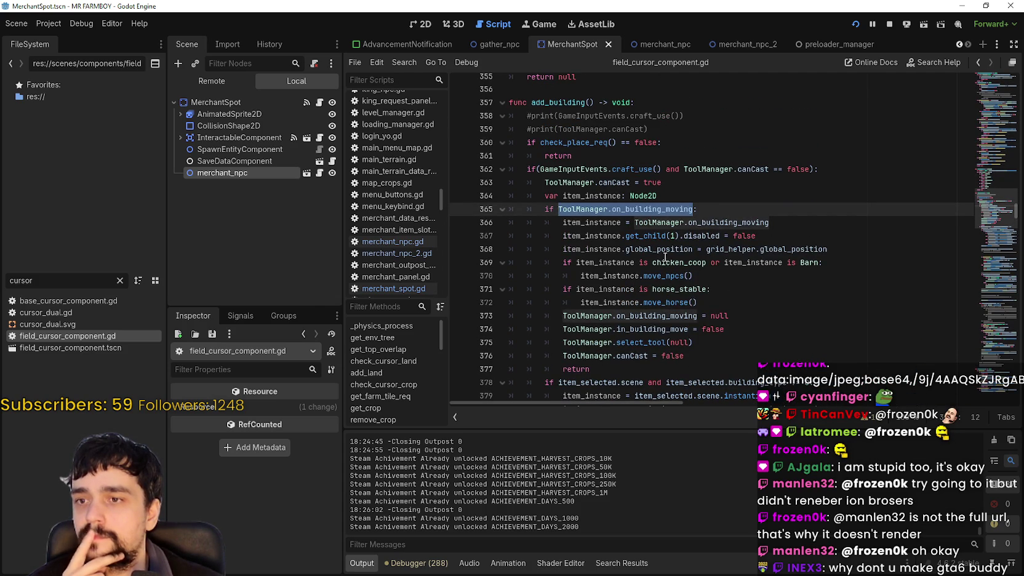
pyautogui.doubleClick(658, 250)
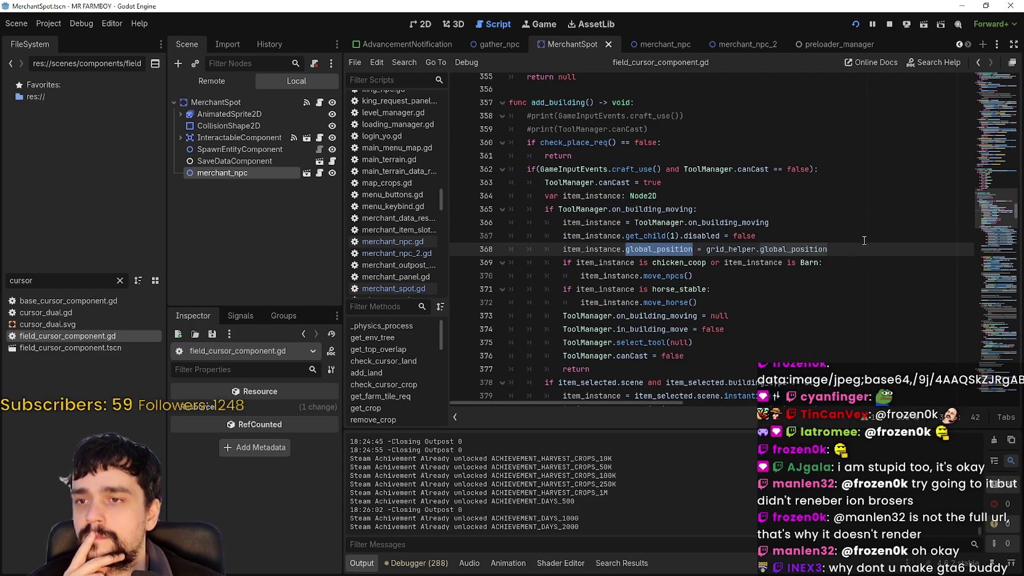
pyautogui.tripleClick(807, 252)
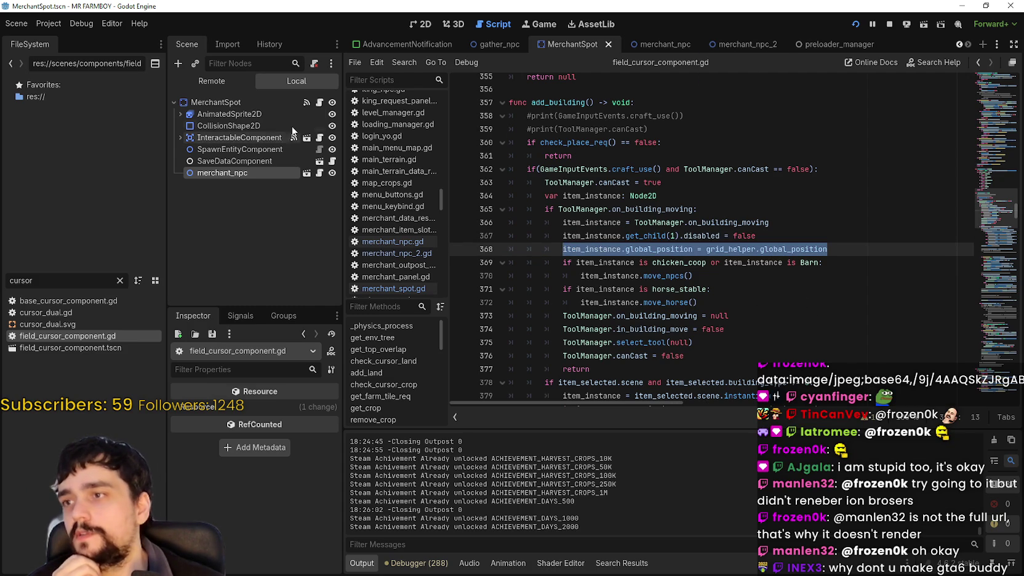
pyautogui.hotkey('alt', 'Left')
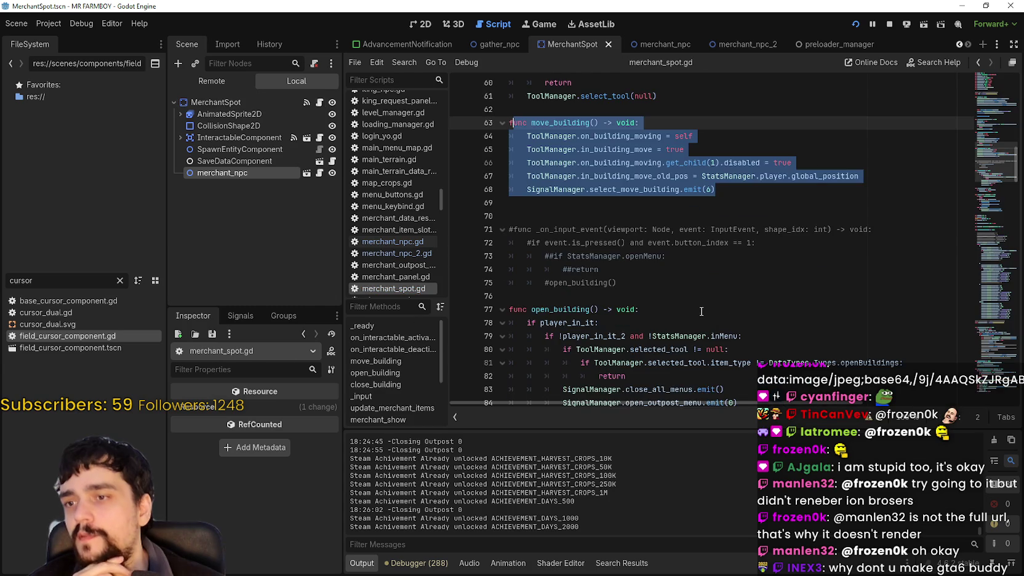
# Check the _ready setup in merchant_spot.gd, then switch to the merchant_npc scene
pyautogui.scroll(4, 697, 307)
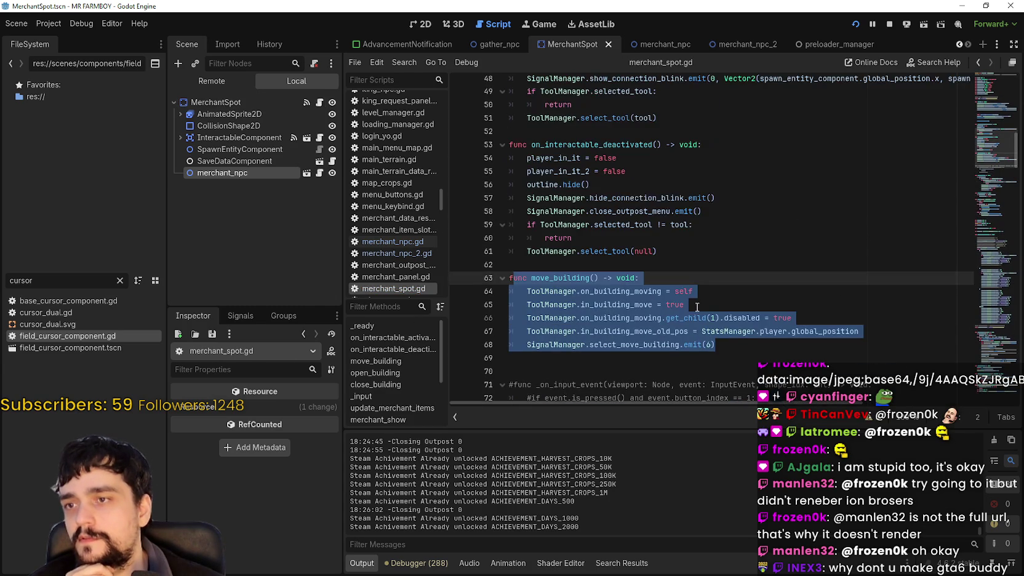
pyautogui.scroll(4, 697, 307)
pyautogui.scroll(-3, 697, 307)
pyautogui.scroll(7, 697, 307)
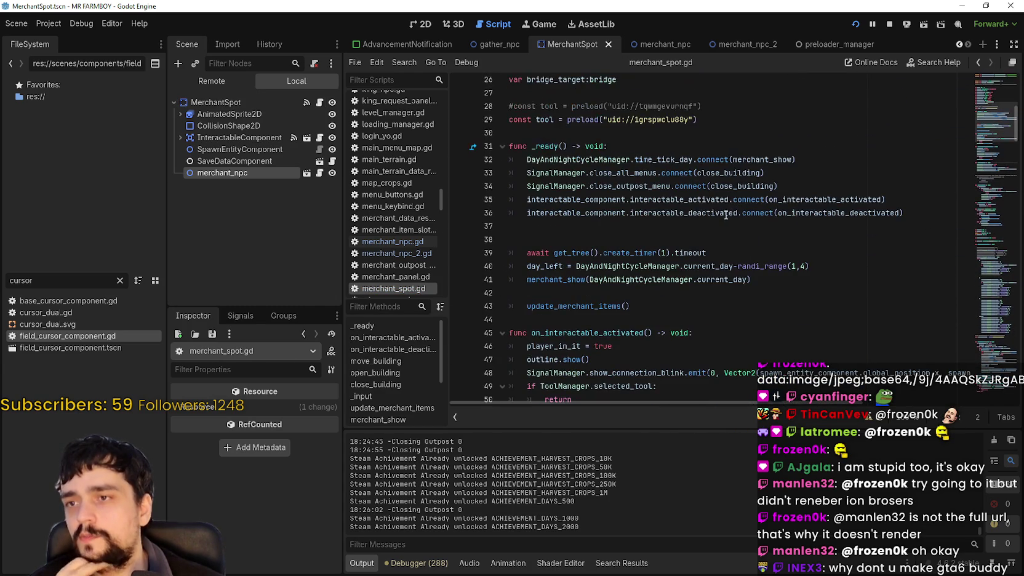
pyautogui.click(658, 42)
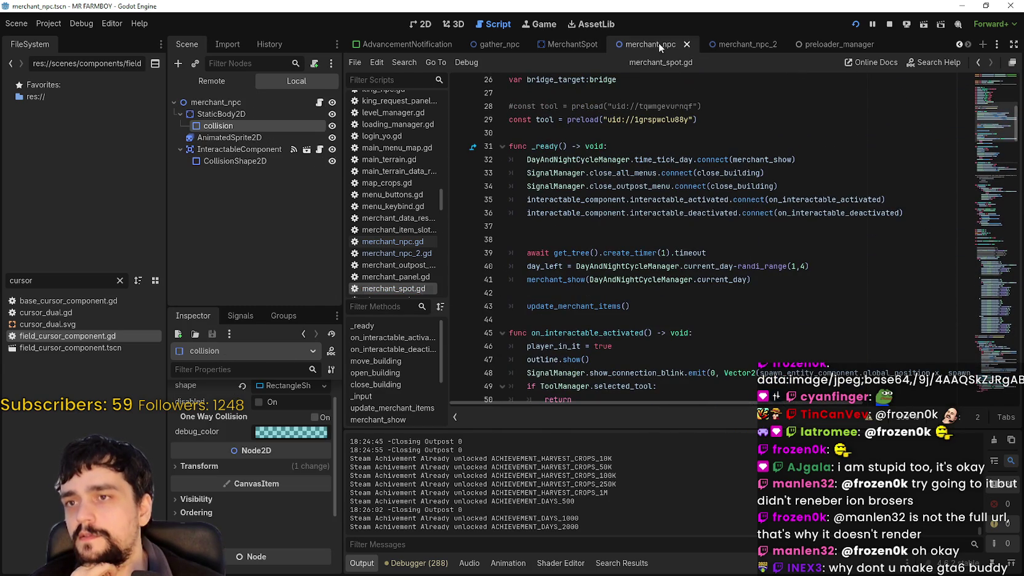
# Open merchant_npc.gd and highlight the uses of original_position and target_merchant_spot
pyautogui.click(319, 103)
pyautogui.scroll(7, 725, 307)
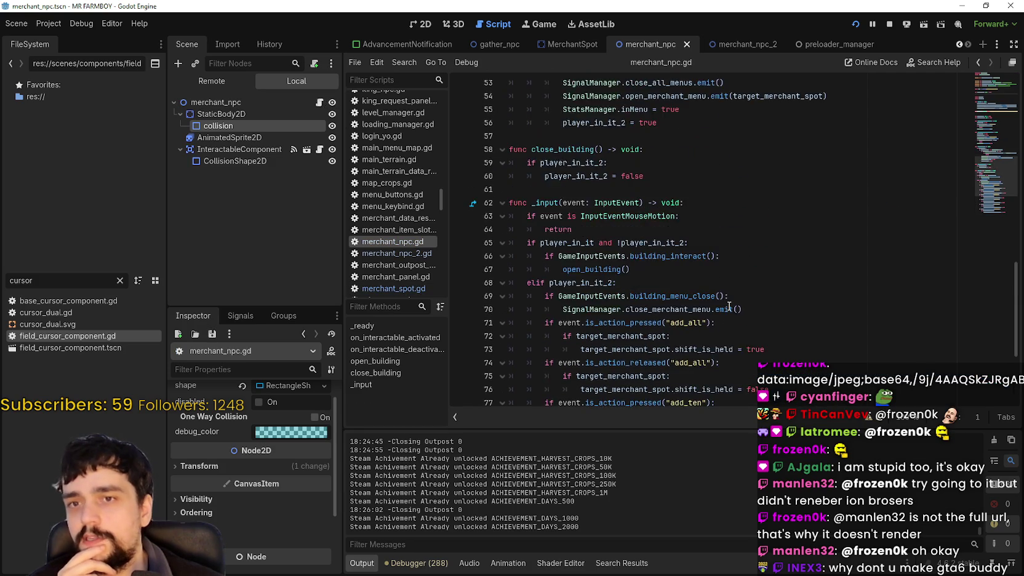
pyautogui.scroll(6, 721, 271)
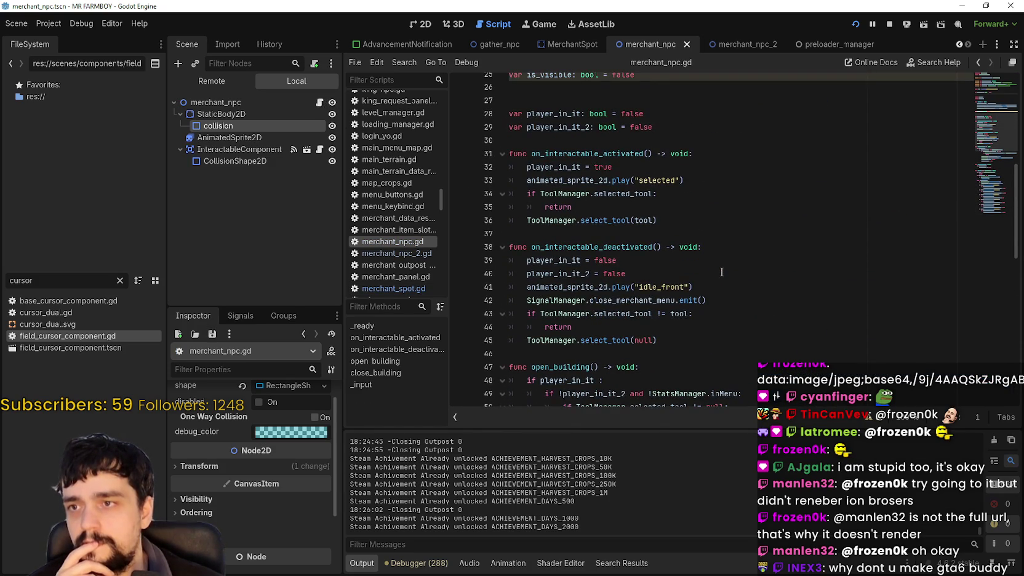
pyautogui.scroll(5, 719, 270)
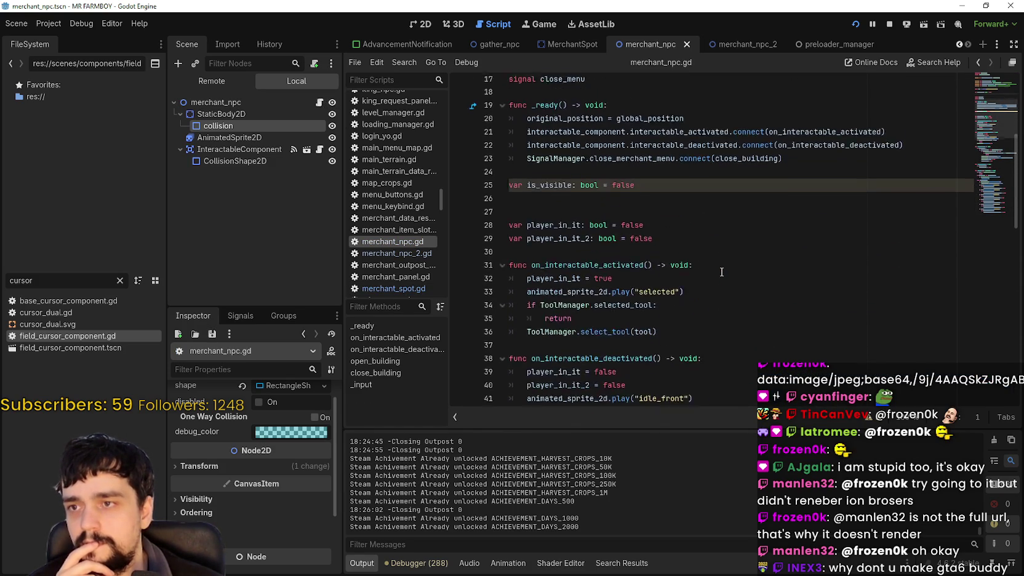
pyautogui.doubleClick(555, 201)
pyautogui.scroll(3, 719, 295)
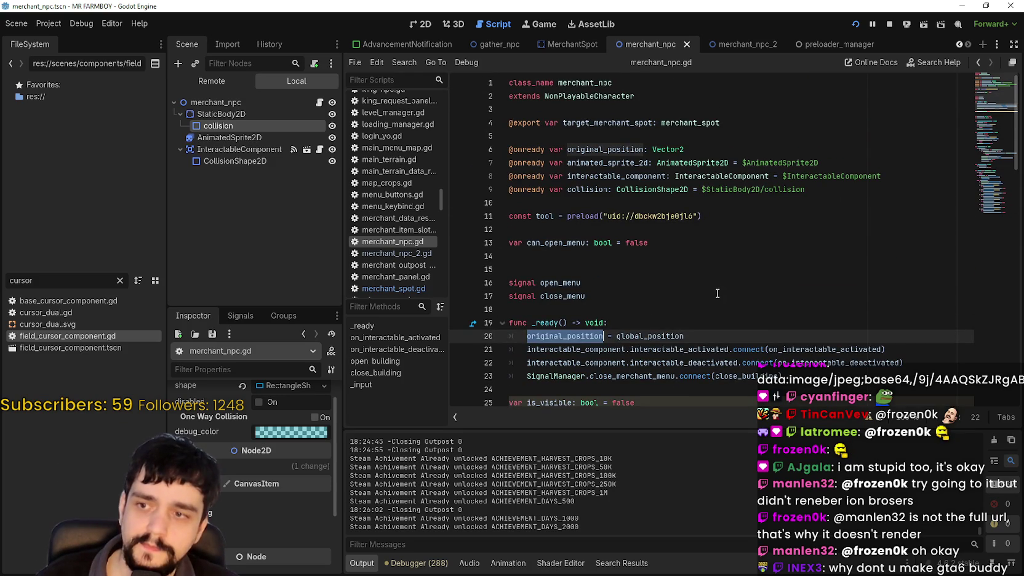
pyautogui.doubleClick(606, 125)
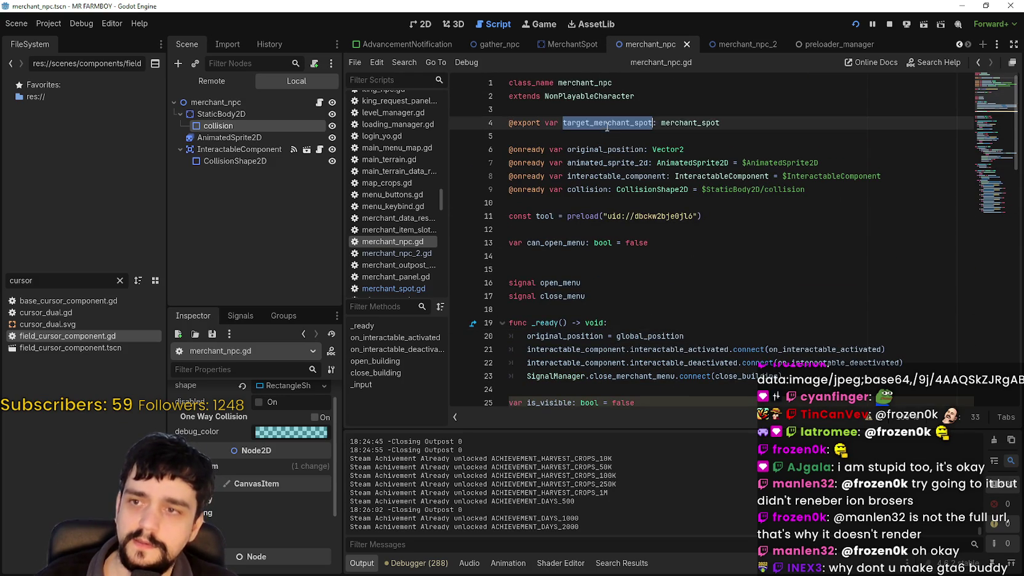
# Locate close_building in the menu-close connection, then switch to the MerchantSpot scene
pyautogui.scroll(-14, 704, 236)
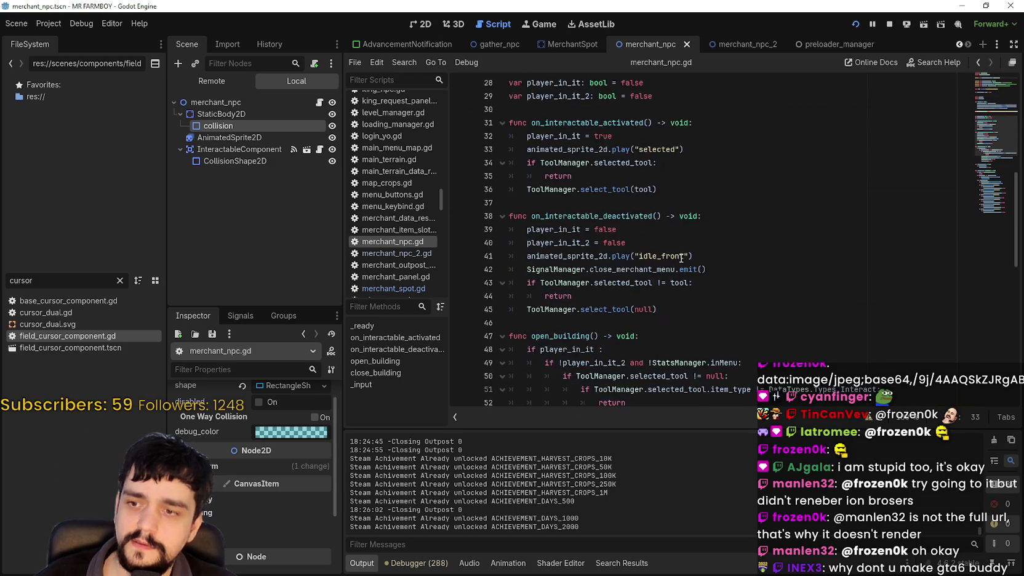
pyautogui.scroll(-7, 680, 254)
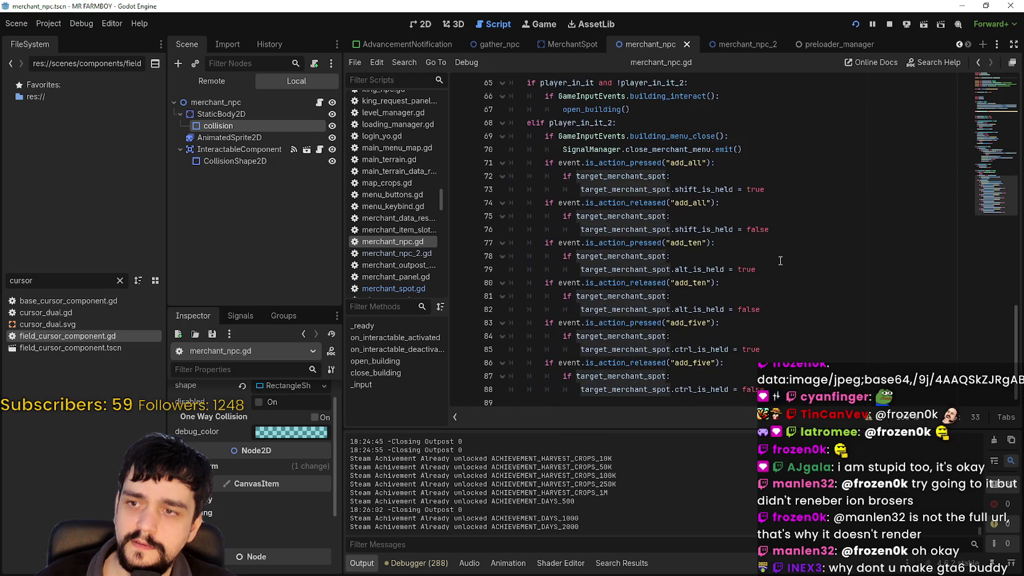
pyautogui.scroll(8, 777, 261)
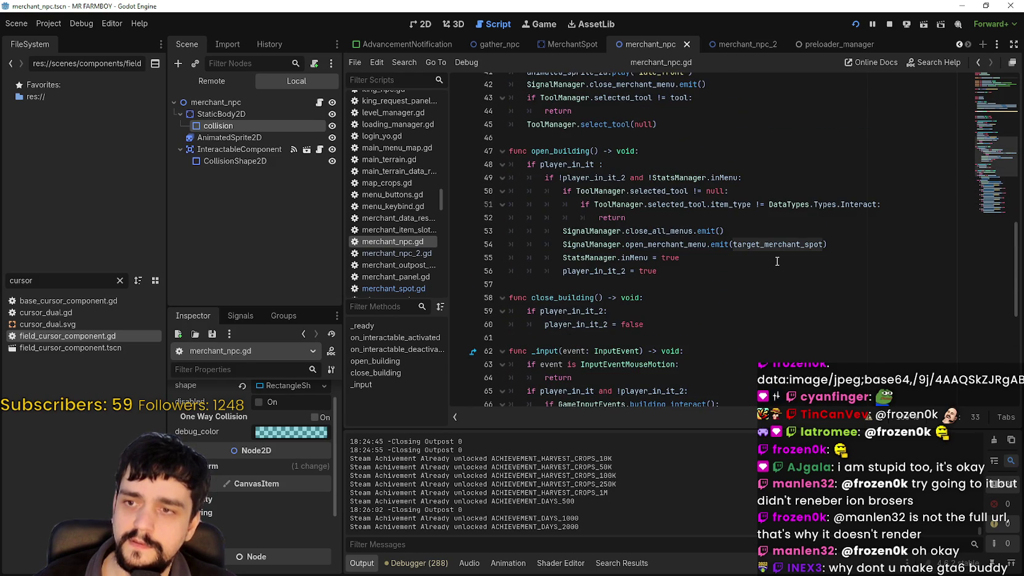
pyautogui.scroll(9, 777, 261)
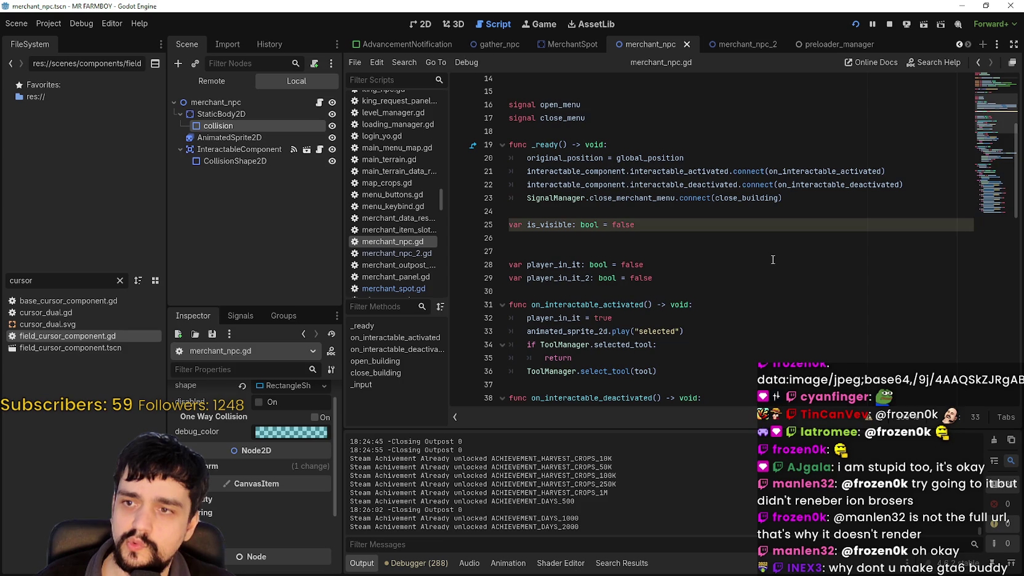
pyautogui.doubleClick(734, 197)
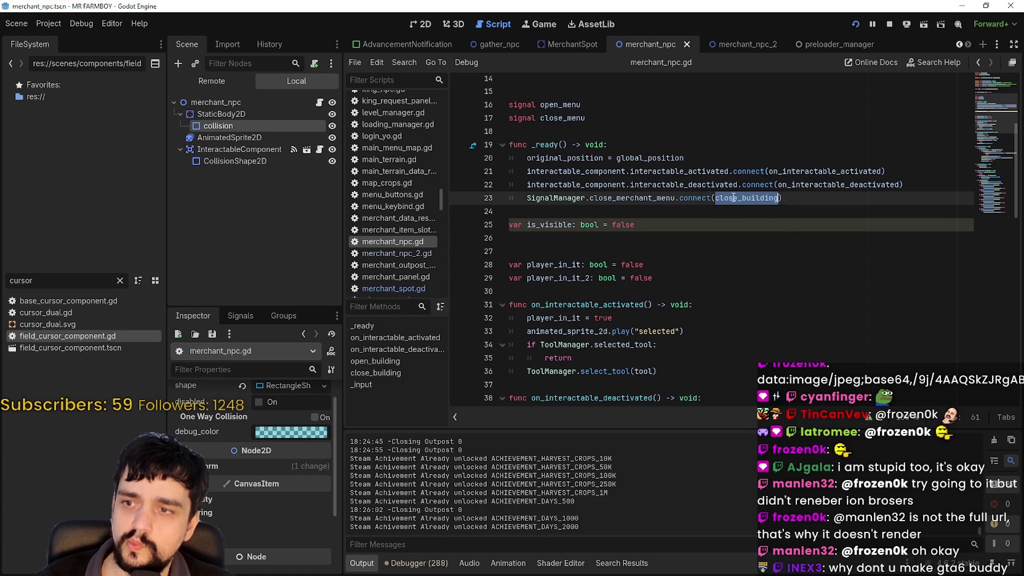
pyautogui.click(596, 210)
pyautogui.click(571, 44)
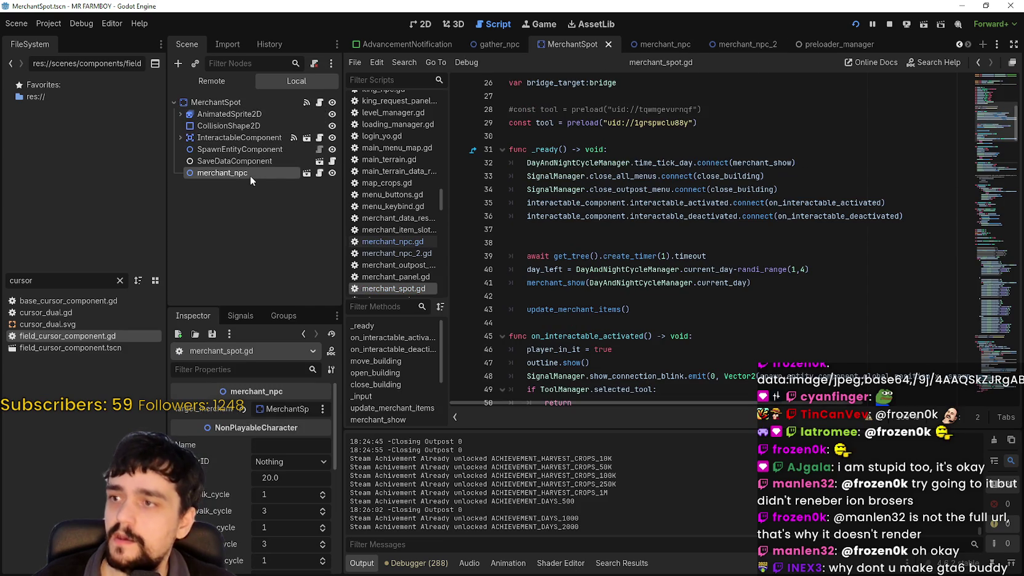
# Show MerchantSpot in the 2D view and zoom around the merchant_npc sprite in its stall
pyautogui.click(422, 24)
pyautogui.scroll(-4, 700, 333)
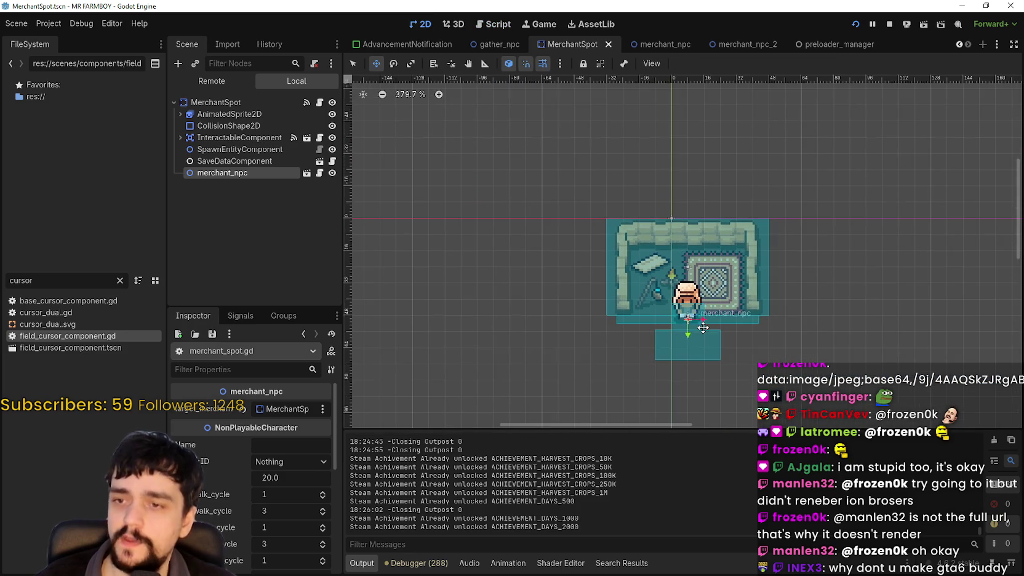
pyautogui.scroll(5, 771, 353)
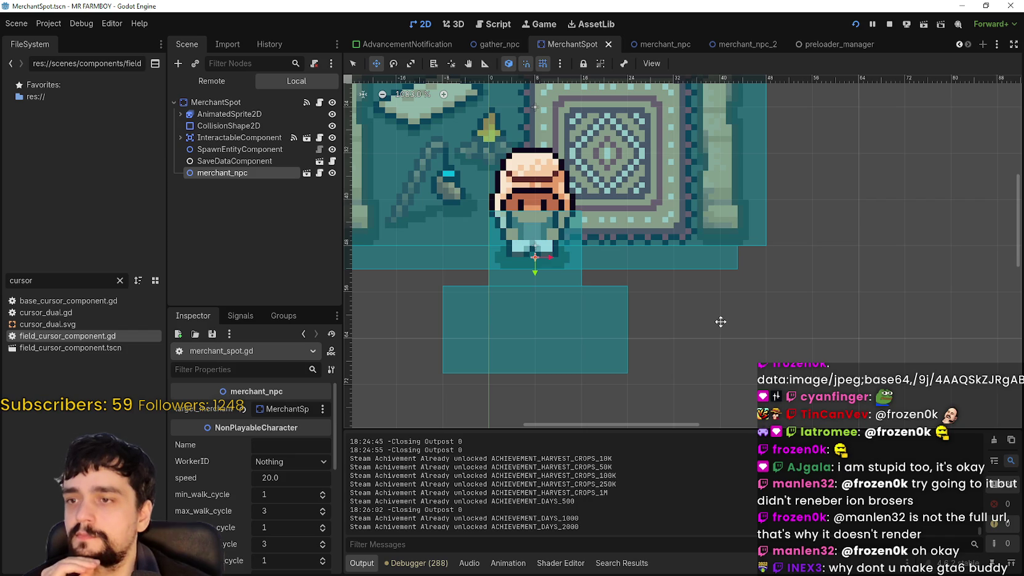
pyautogui.scroll(-2, 720, 320)
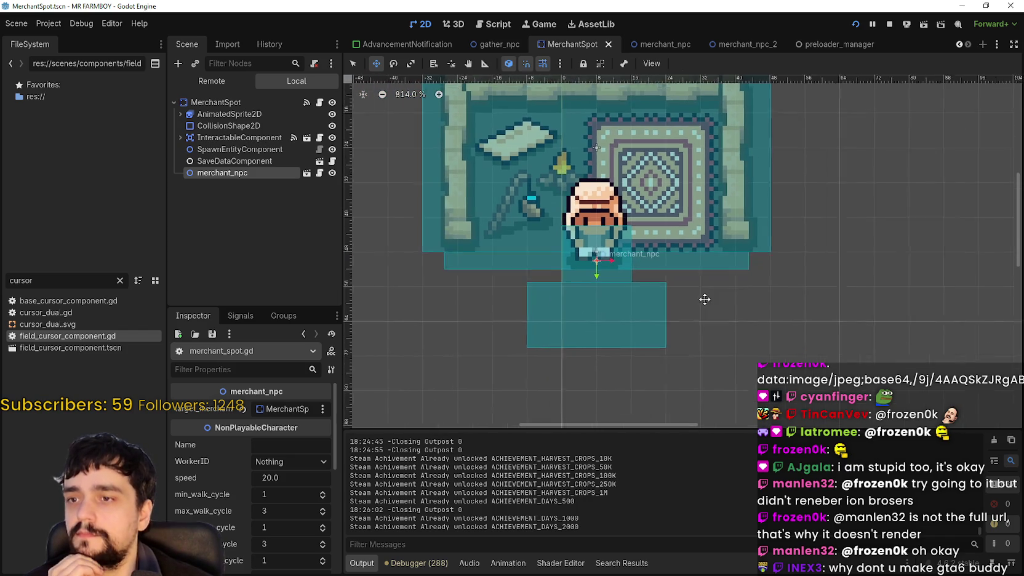
pyautogui.scroll(4, 690, 304)
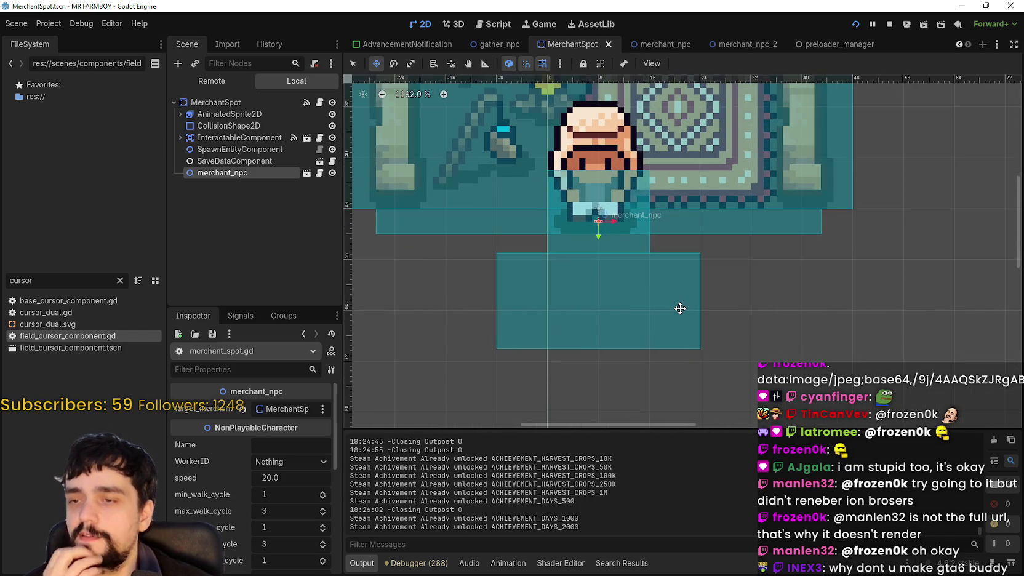
pyautogui.scroll(-1, 680, 308)
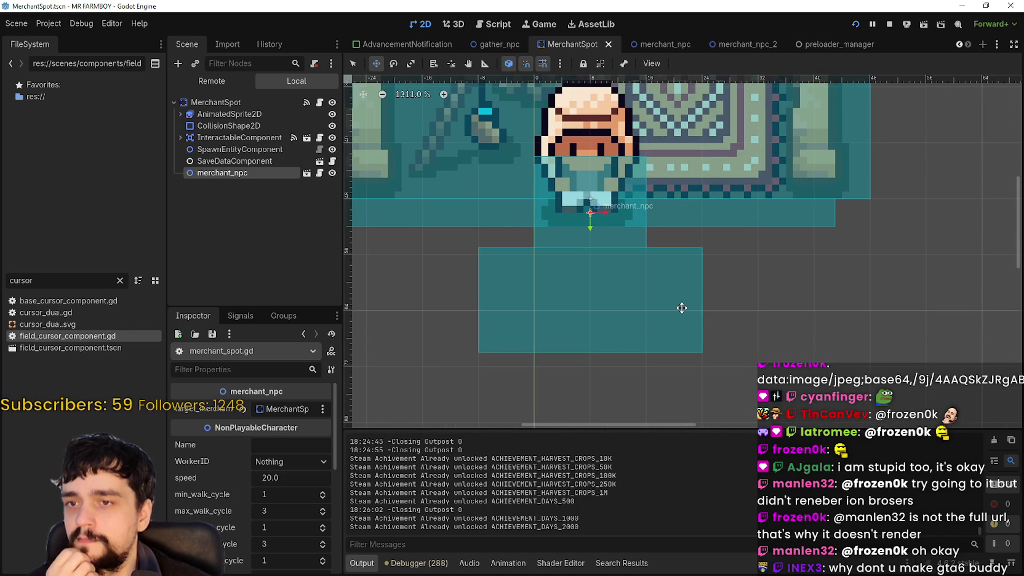
pyautogui.scroll(-2, 681, 308)
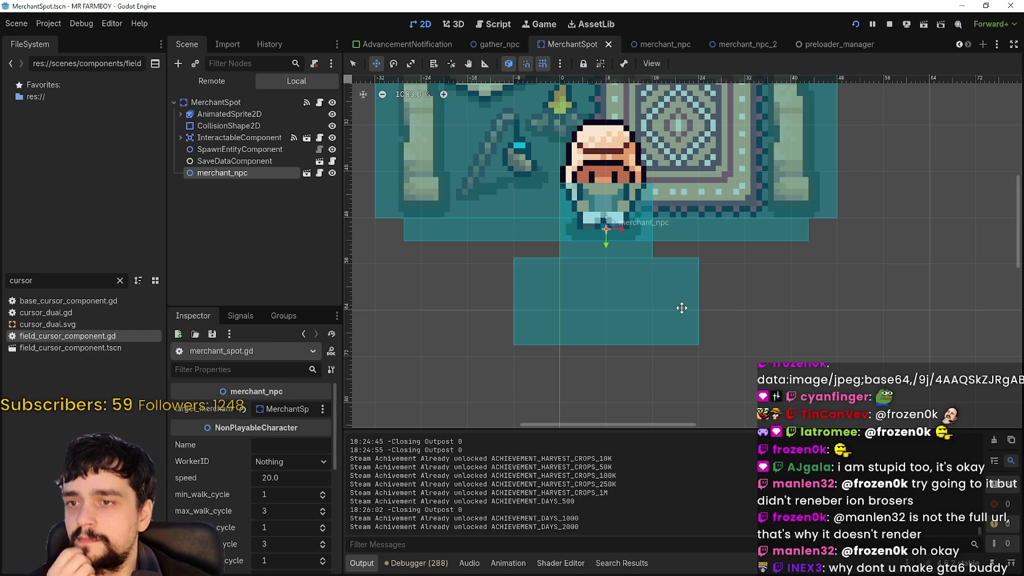
pyautogui.scroll(-12, 681, 307)
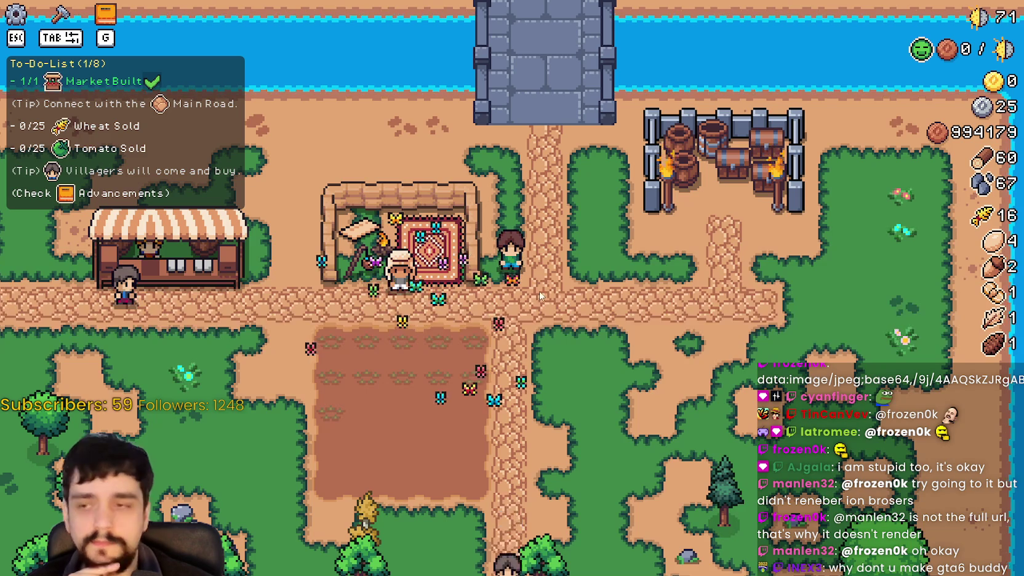
pyautogui.scroll(-3, 541, 288)
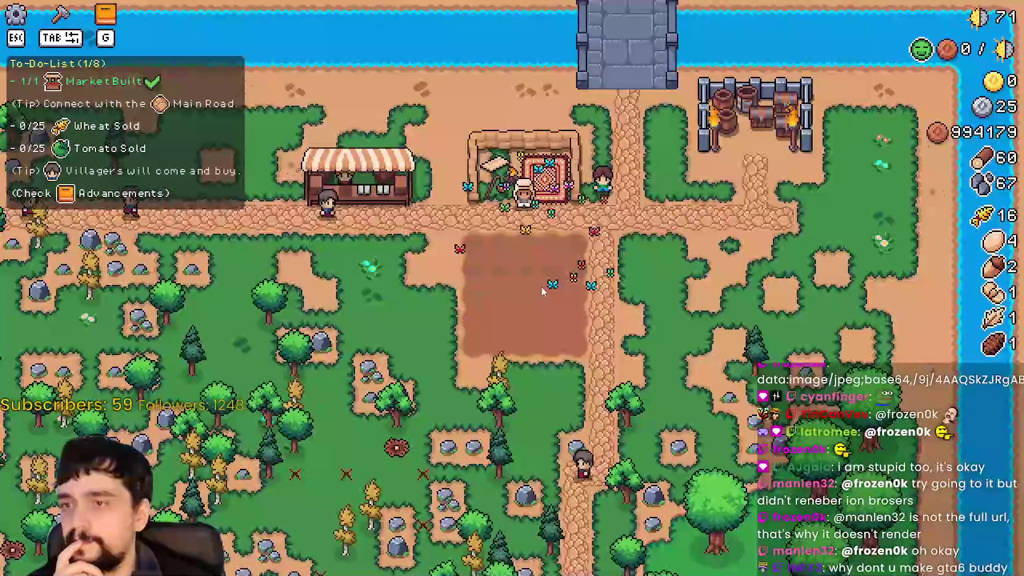
# Zoom the game camera around the merchant on its stall, then press F8 to return to Godot
pyautogui.scroll(5, 541, 285)
pyautogui.scroll(-4, 542, 284)
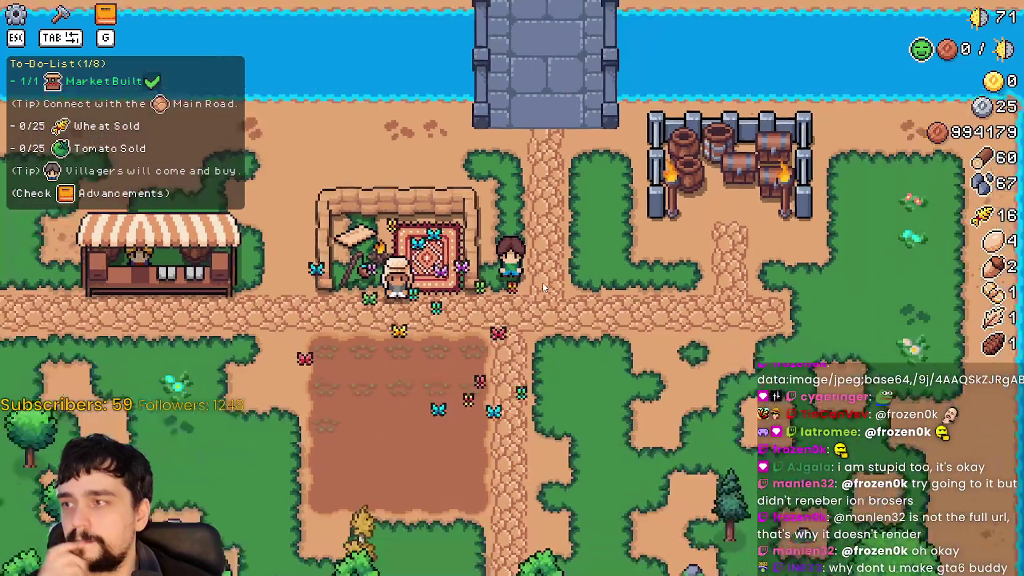
pyautogui.scroll(-4, 545, 279)
pyautogui.scroll(6, 544, 274)
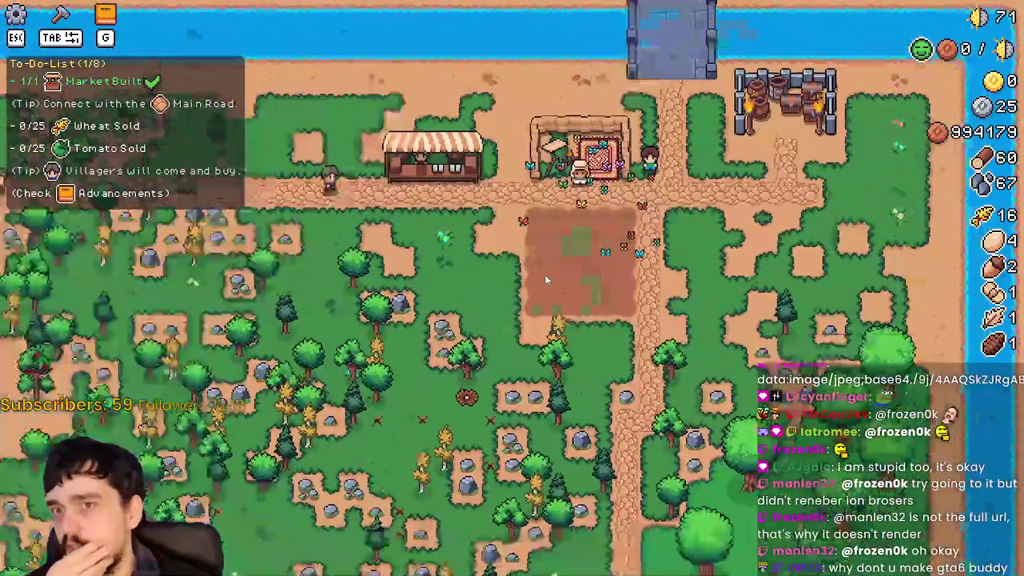
pyautogui.scroll(-1, 545, 280)
pyautogui.scroll(3, 545, 280)
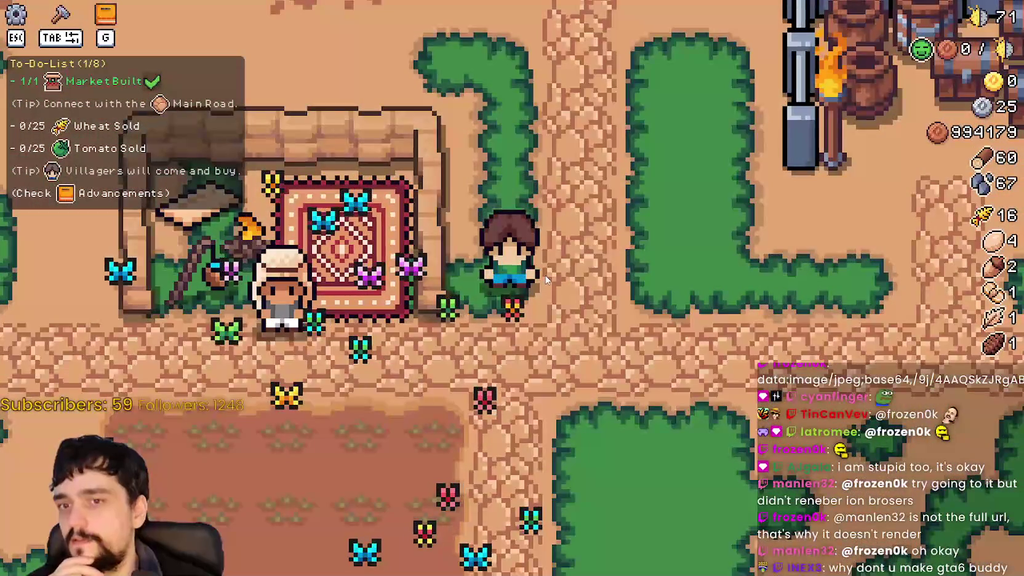
pyautogui.scroll(-2, 545, 280)
pyautogui.scroll(-4, 546, 280)
pyautogui.scroll(6, 545, 280)
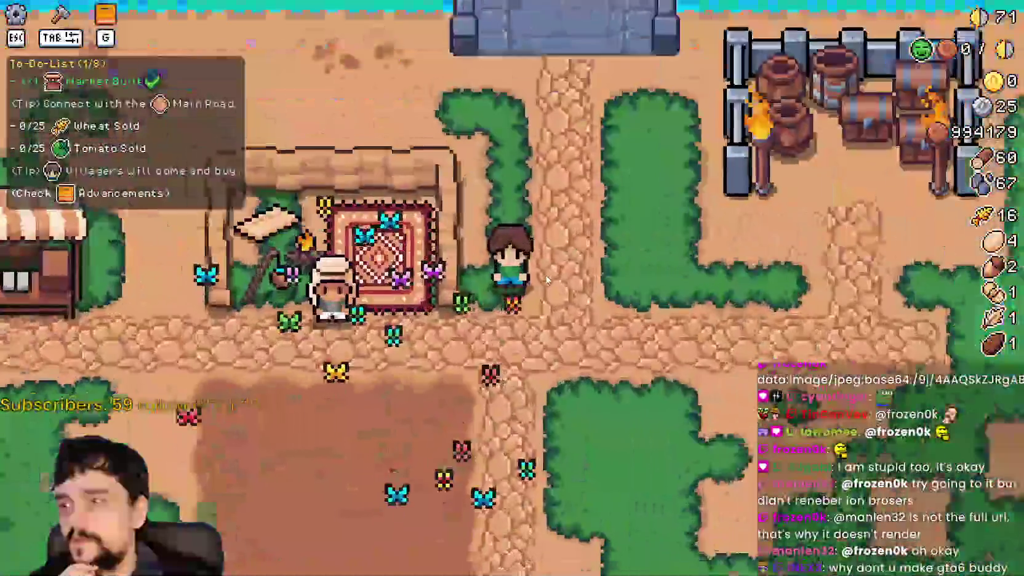
pyautogui.scroll(-3, 545, 280)
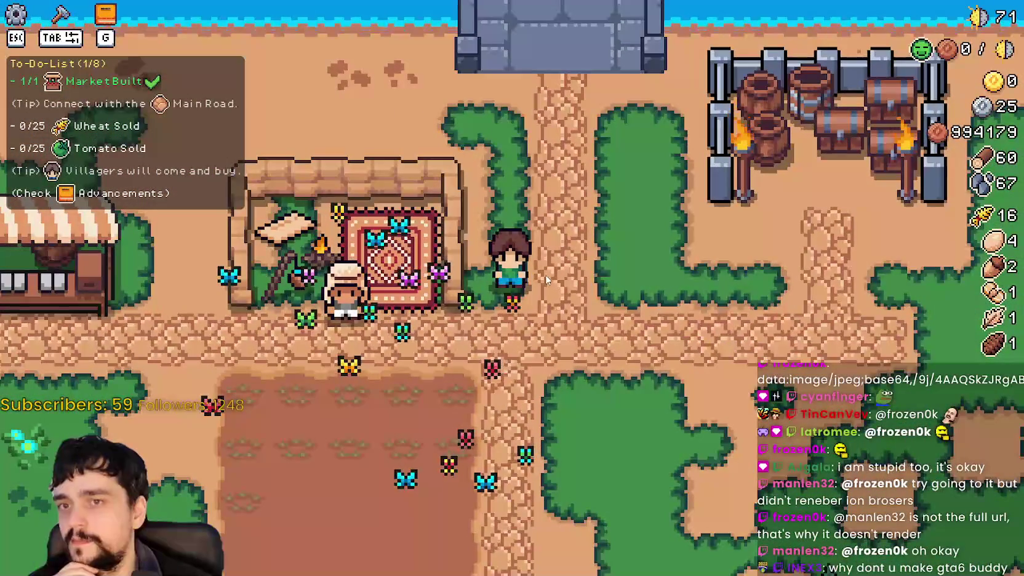
pyautogui.press('F8')
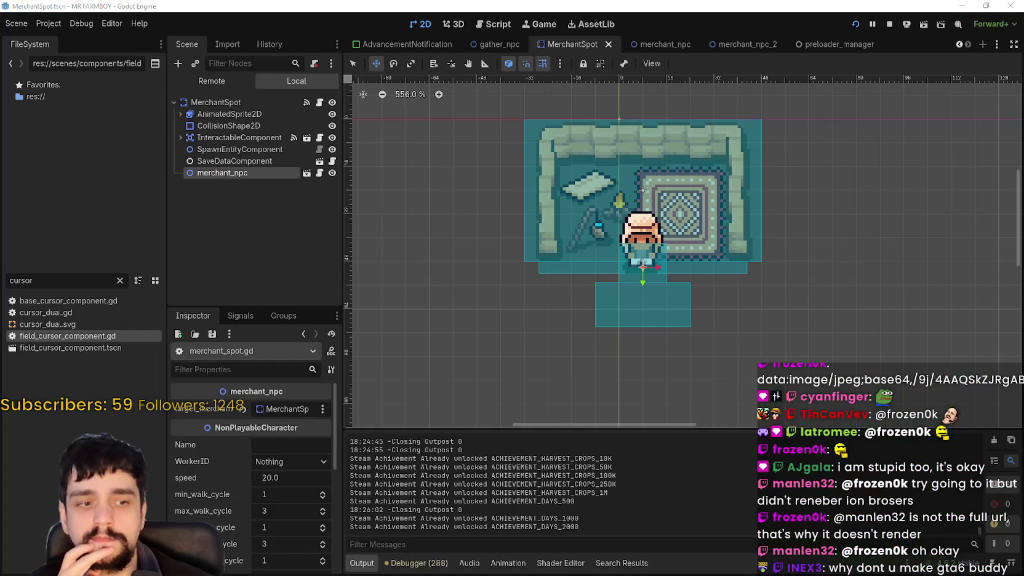
# Set the running game's time scale to 8.0× from the Game view
pyautogui.click(495, 24)
pyautogui.click(537, 24)
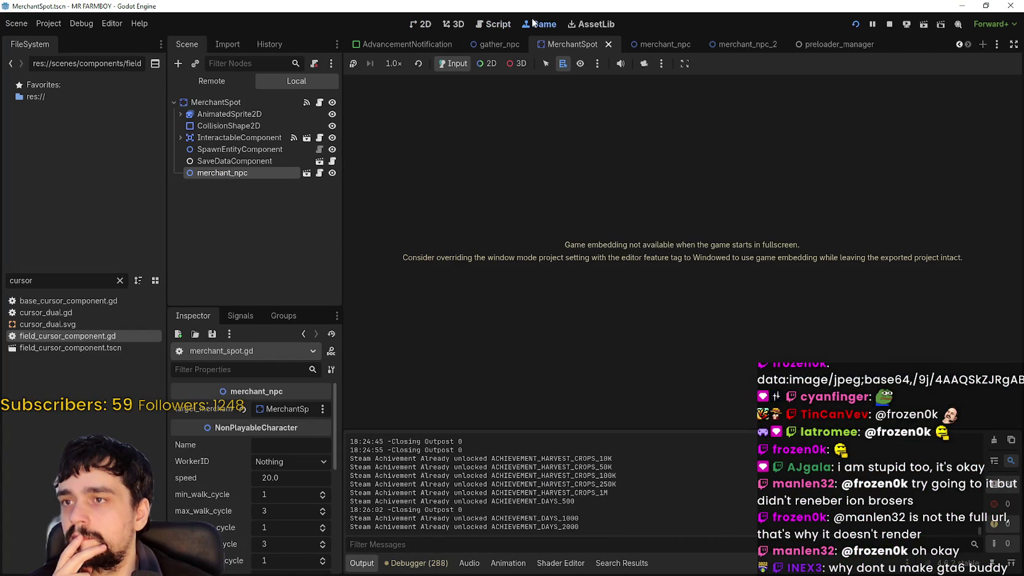
pyautogui.click(393, 64)
pyautogui.click(421, 217)
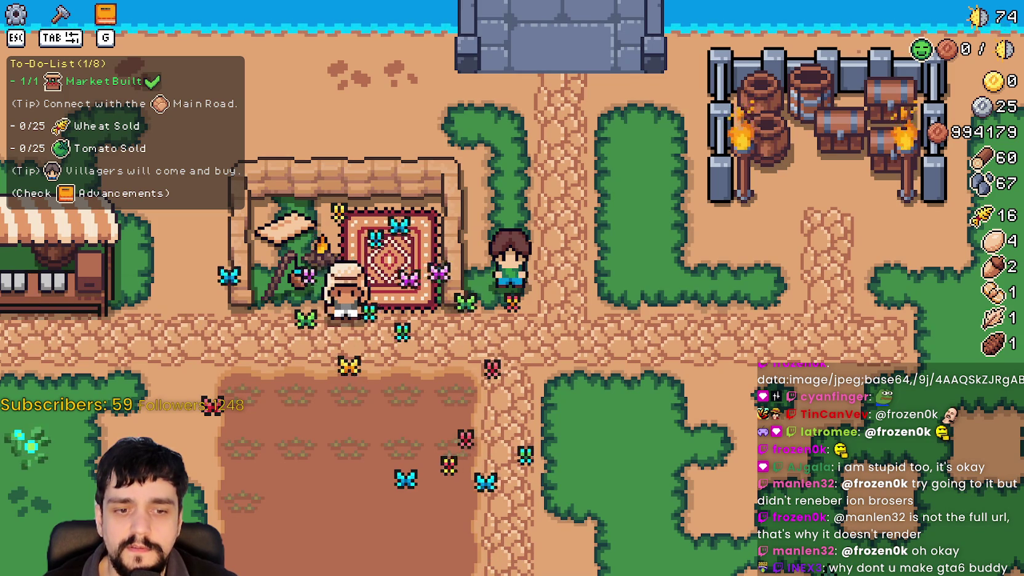
# Calculate 60/4 = 15 in Windows Calculator, then close the calculator
pyautogui.press('XF86Calculator')
pyautogui.write('60')
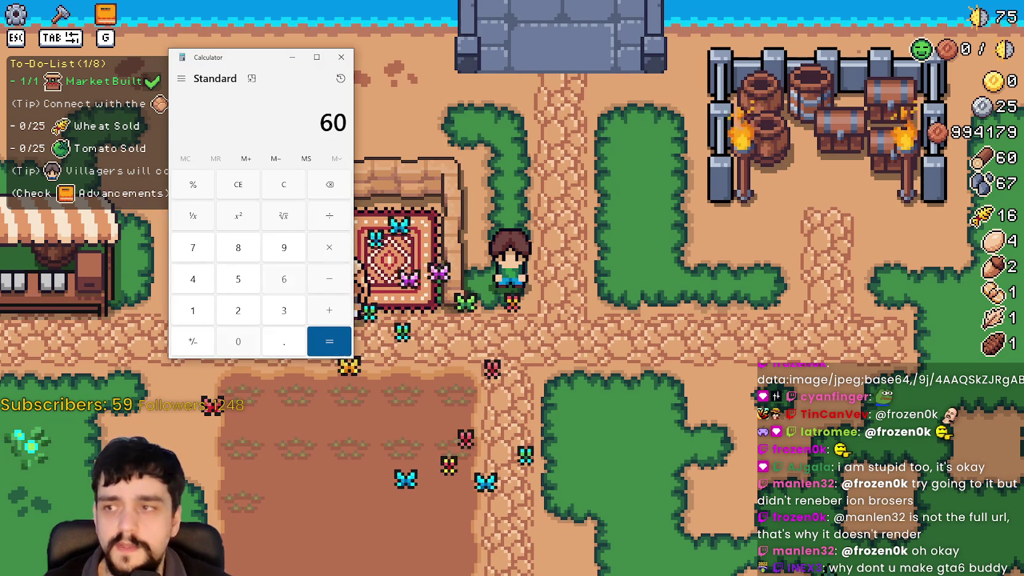
pyautogui.write('/4')
pyautogui.press('Return')
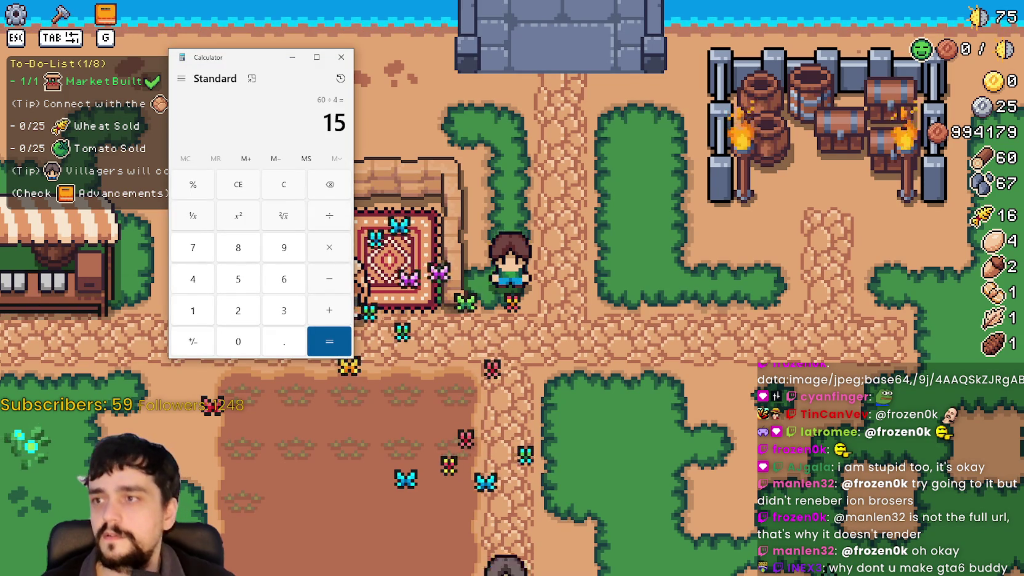
pyautogui.click(341, 57)
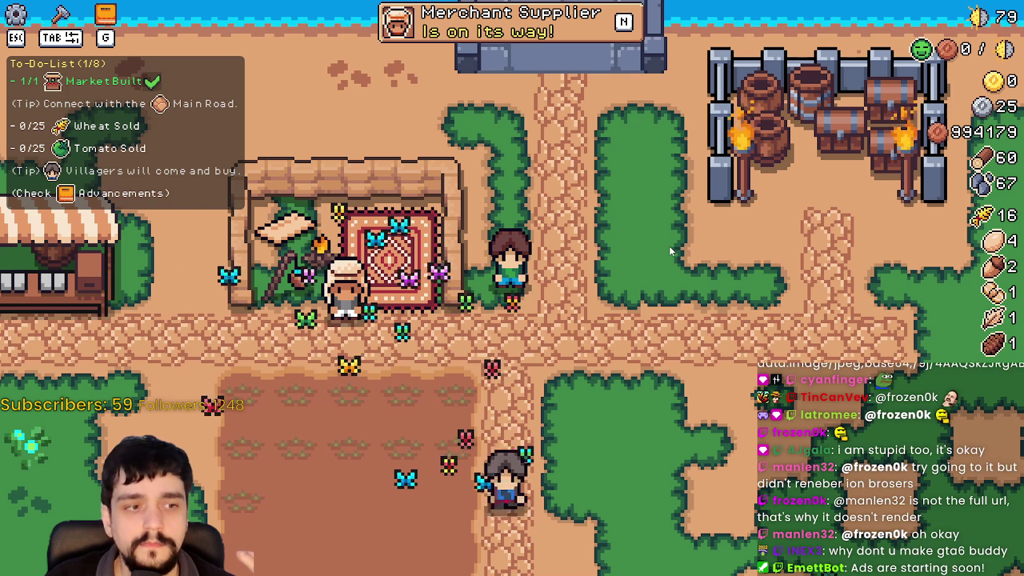
# Walk the farmer south along the road, then quit MR FARMBOY back to the Godot editor
pyautogui.press('Escape')
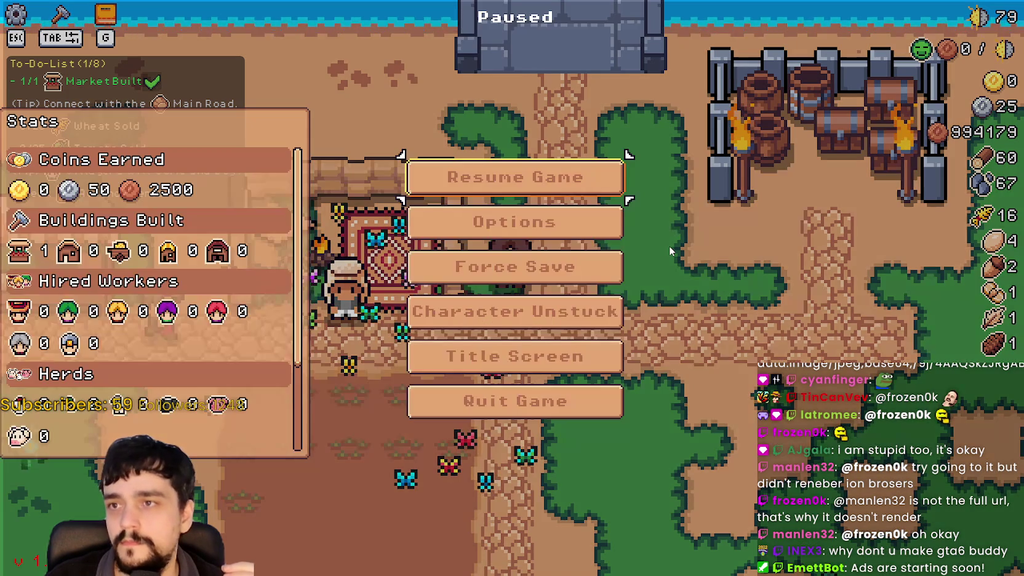
pyautogui.press('Escape')
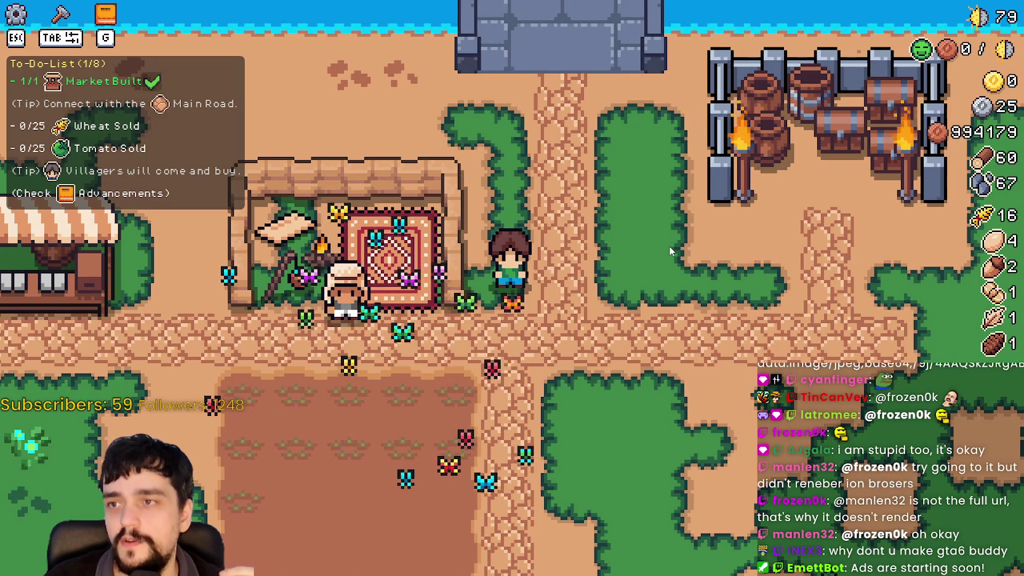
pyautogui.press('s')
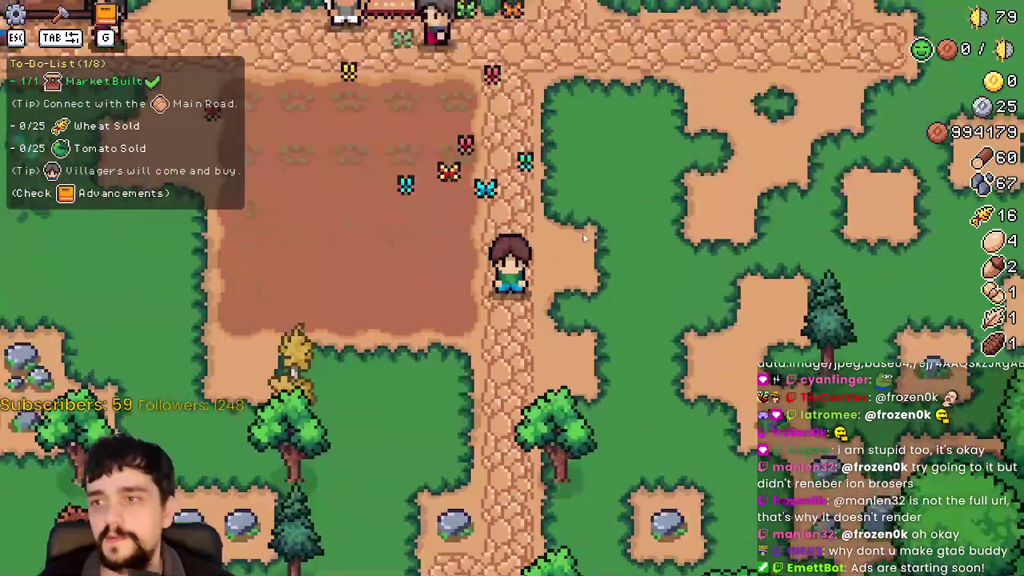
pyautogui.press('Escape')
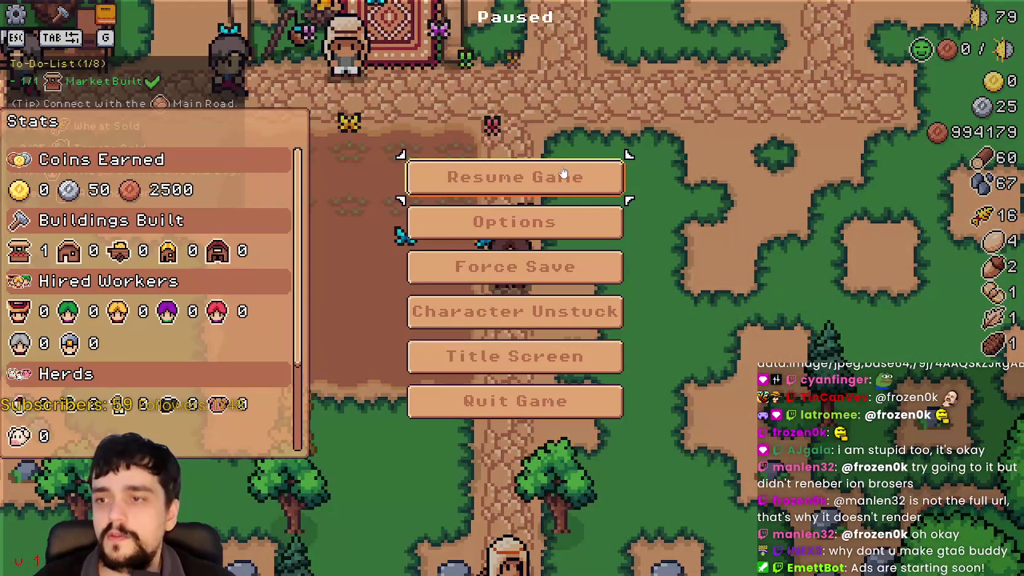
pyautogui.click(489, 412)
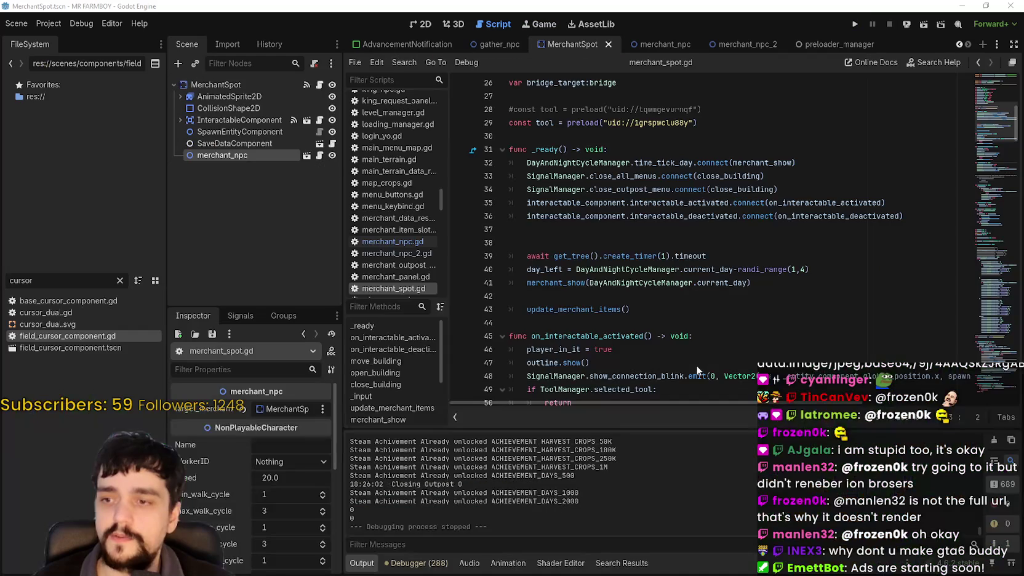
# Scroll merchant_spot.gd up to the declarations of merchant_on_map and bridge_target above _ready
pyautogui.click(760, 258)
pyautogui.scroll(2, 760, 259)
pyautogui.click(753, 216)
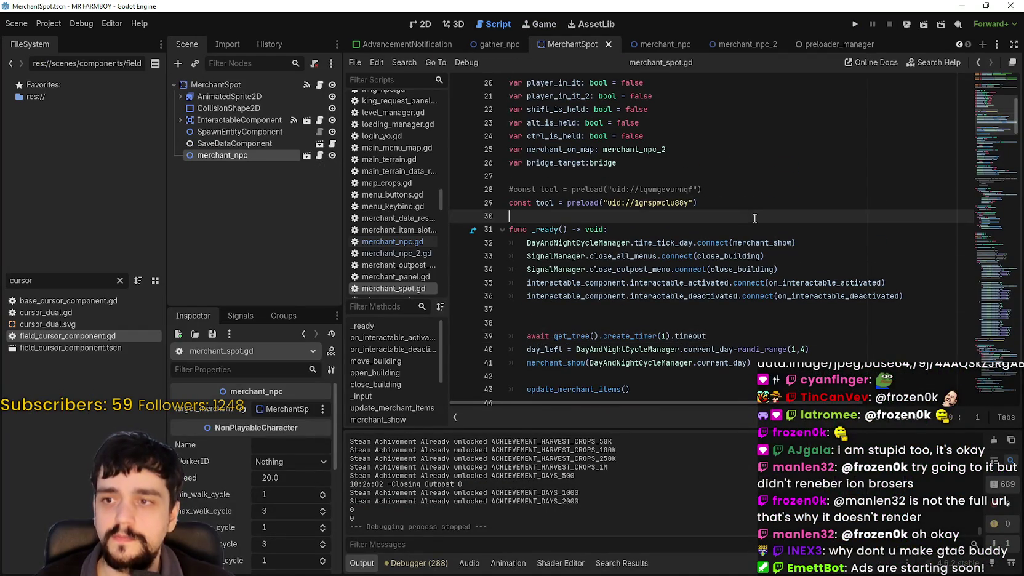
pyautogui.scroll(2, 752, 219)
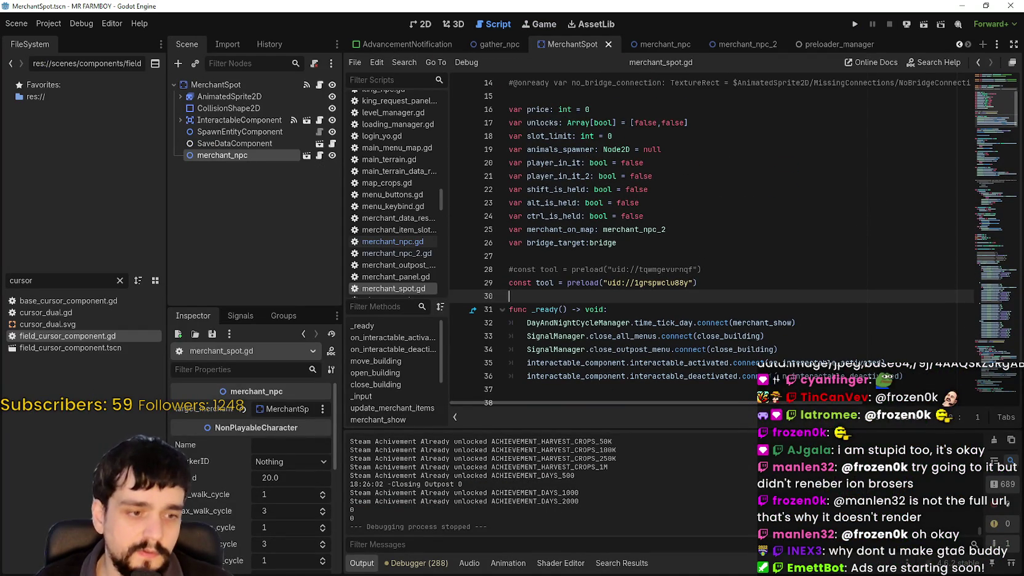
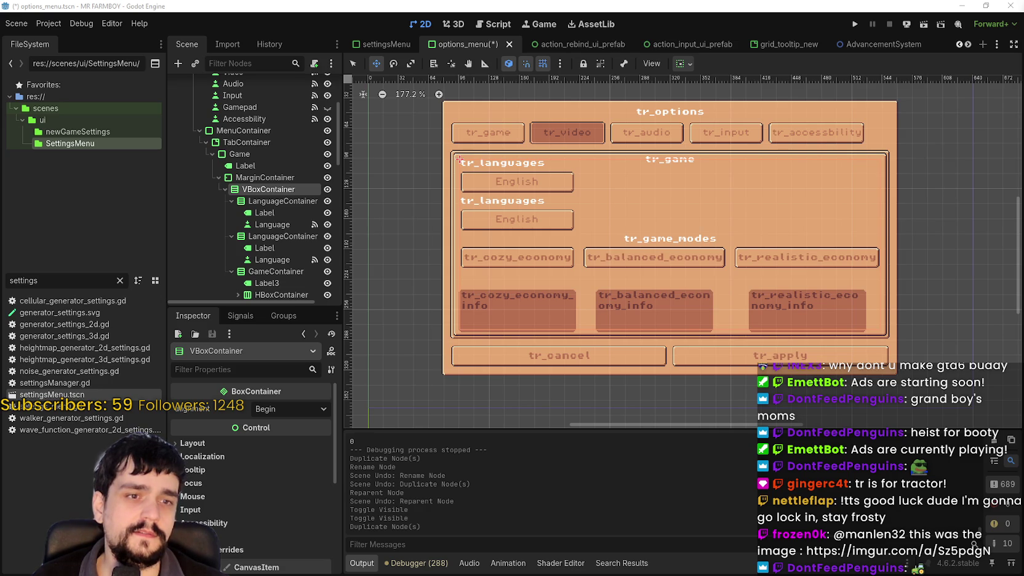
# Scroll down and back up through the Imgur image post in the Brave browser
pyautogui.scroll(-2, 664, 277)
pyautogui.scroll(2, 663, 278)
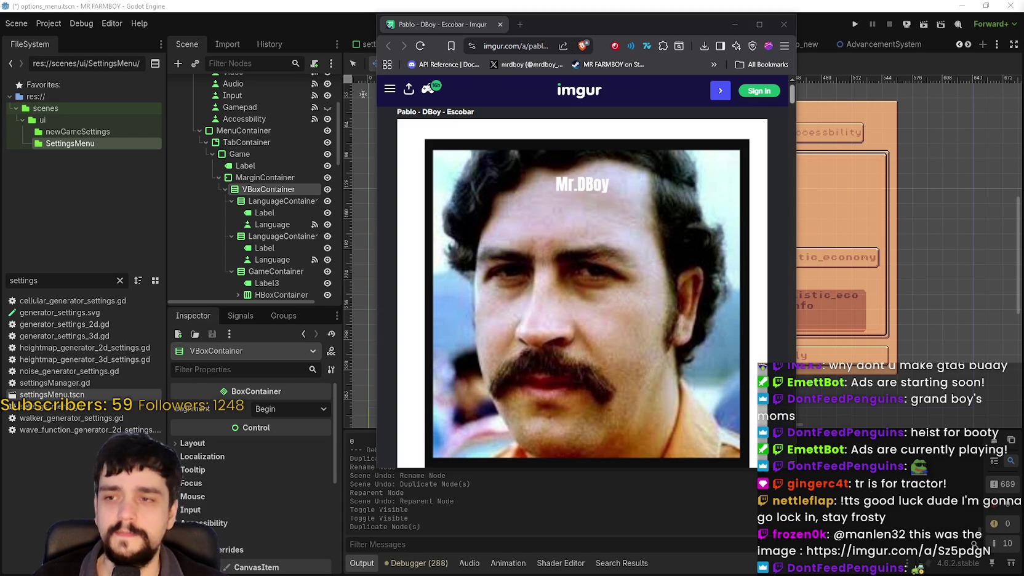
# Drag the browser window's bottom-right corner inward to narrow it around the image
pyautogui.moveTo(798, 469)
pyautogui.mouseDown()
pyautogui.moveTo(762, 473)
pyautogui.moveTo(778, 483)
pyautogui.moveTo(754, 457)
pyautogui.mouseUp()
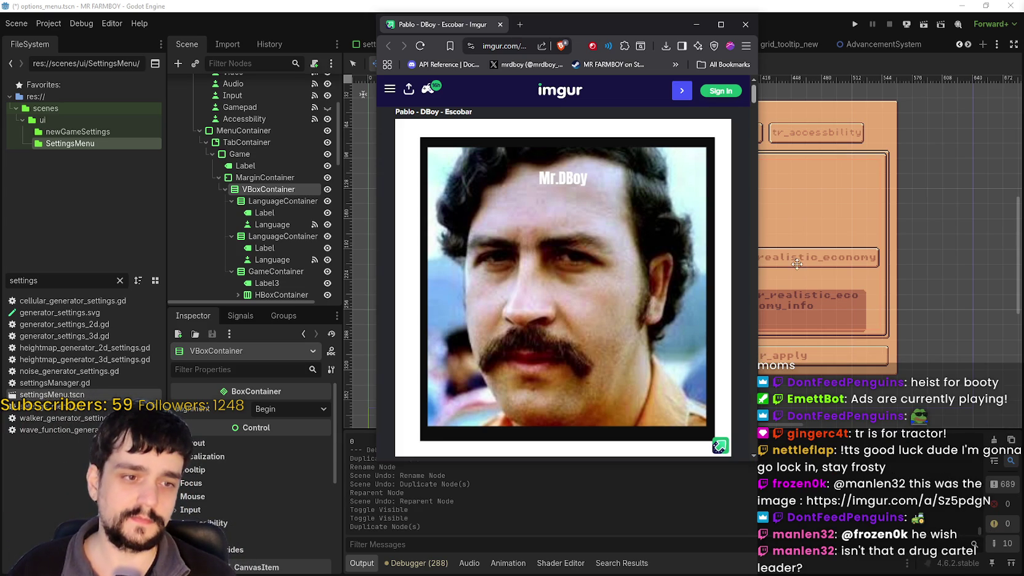
# Close the browser and inspect the original and duplicated LanguageContainer nodes
pyautogui.click(745, 24)
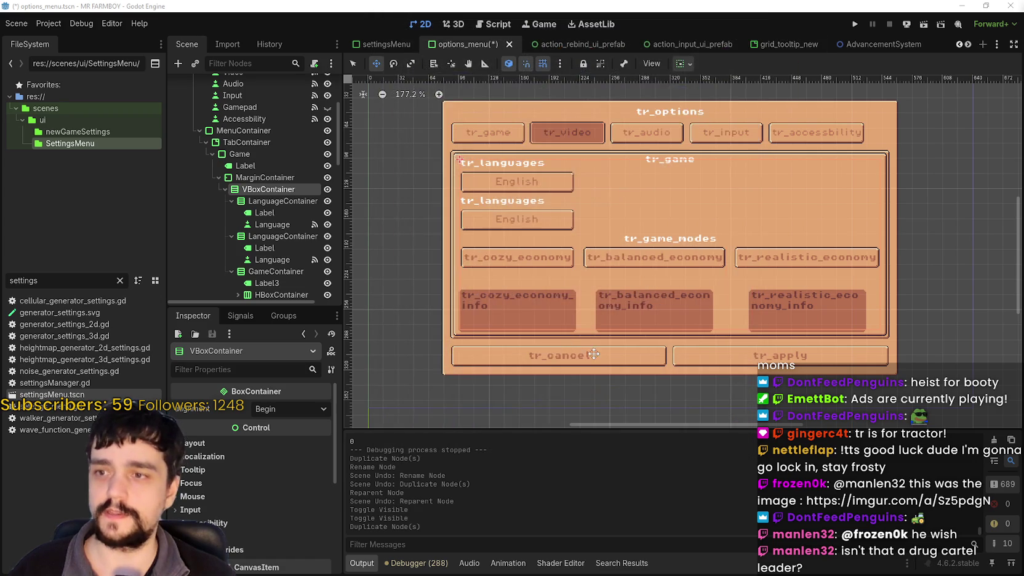
pyautogui.scroll(1, 591, 317)
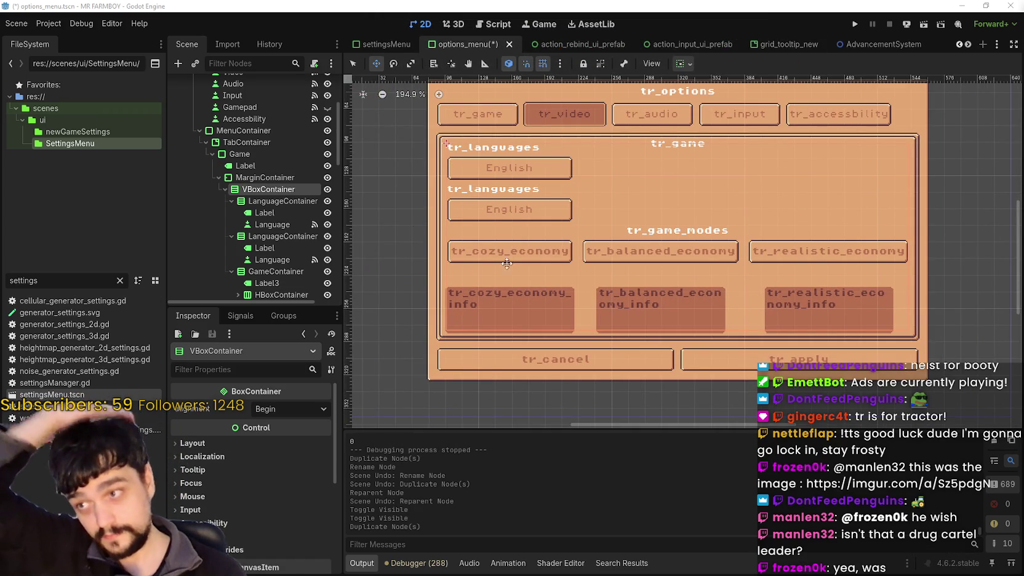
pyautogui.click(280, 201)
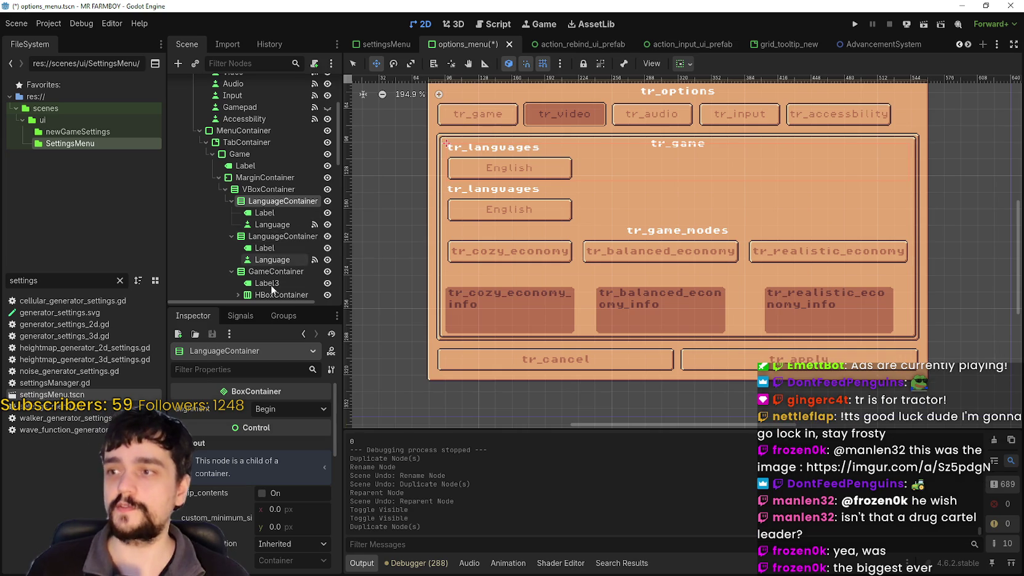
pyautogui.scroll(-1, 268, 261)
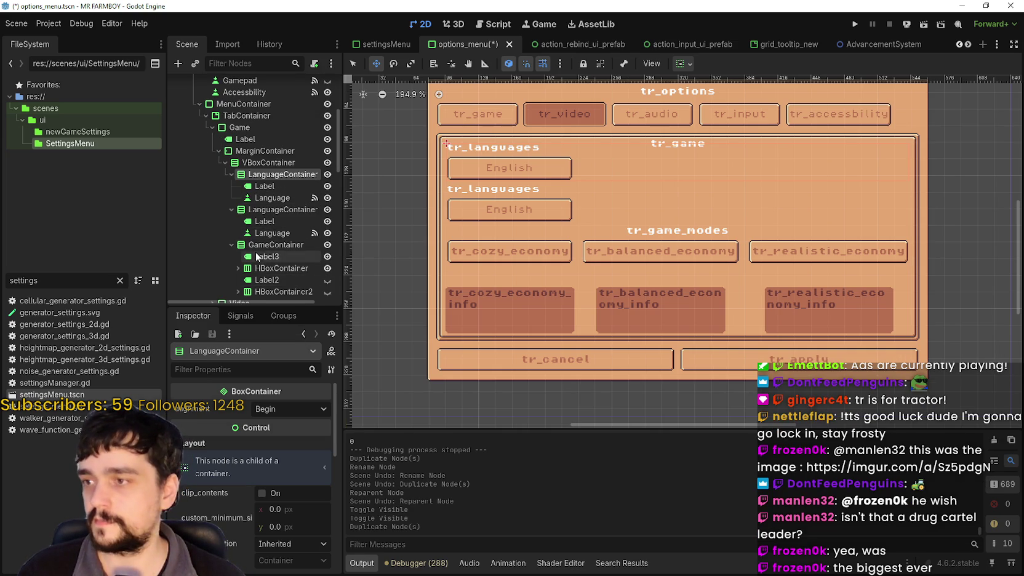
pyautogui.click(262, 211)
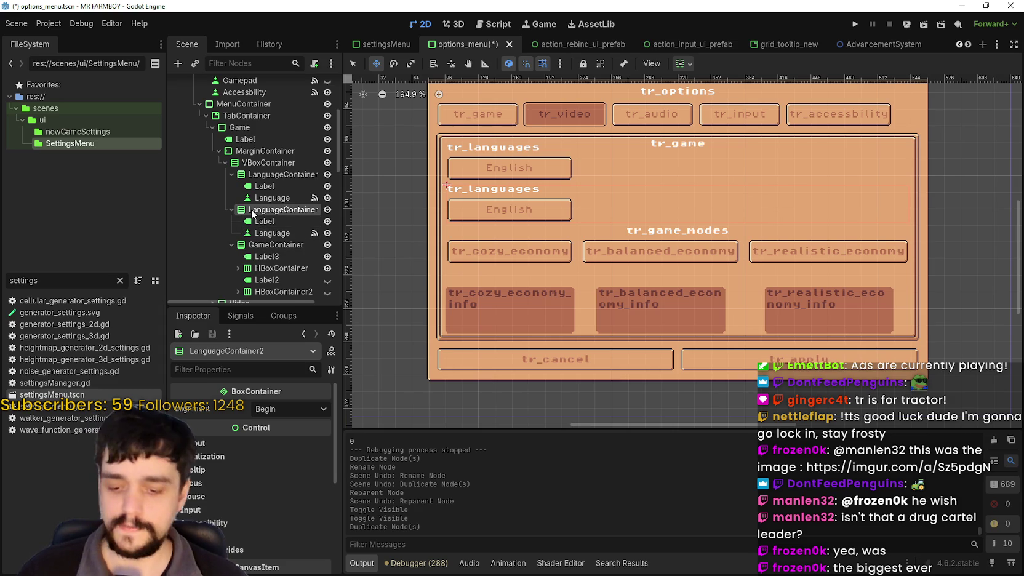
# Undo the LanguageContainer duplication and switch canvas visibility from the Audio tab to Video
pyautogui.hotkey('ctrl', 'z')
pyautogui.scroll(-2, 298, 199)
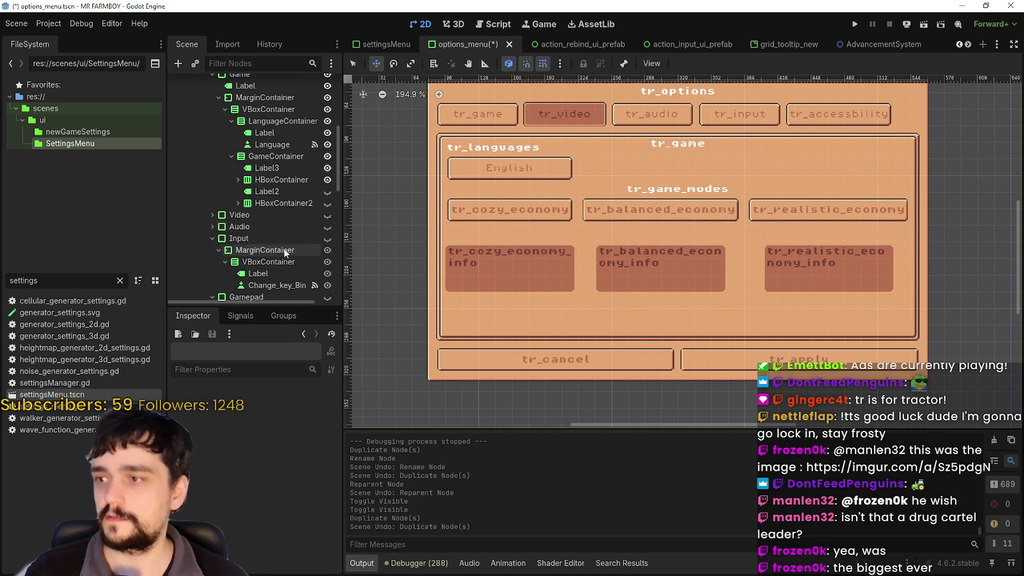
pyautogui.click(328, 227)
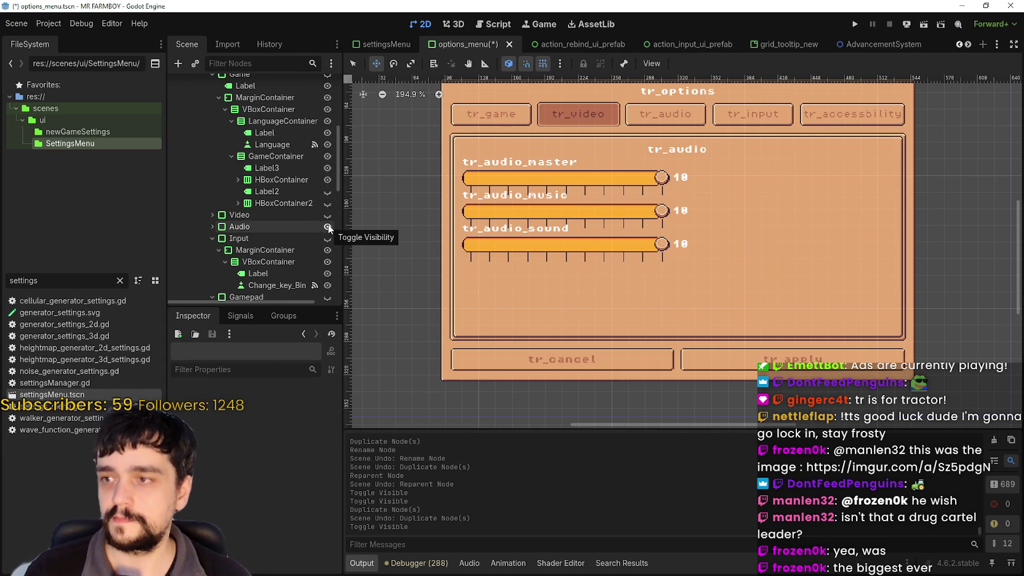
pyautogui.click(328, 214)
pyautogui.scroll(3, 719, 315)
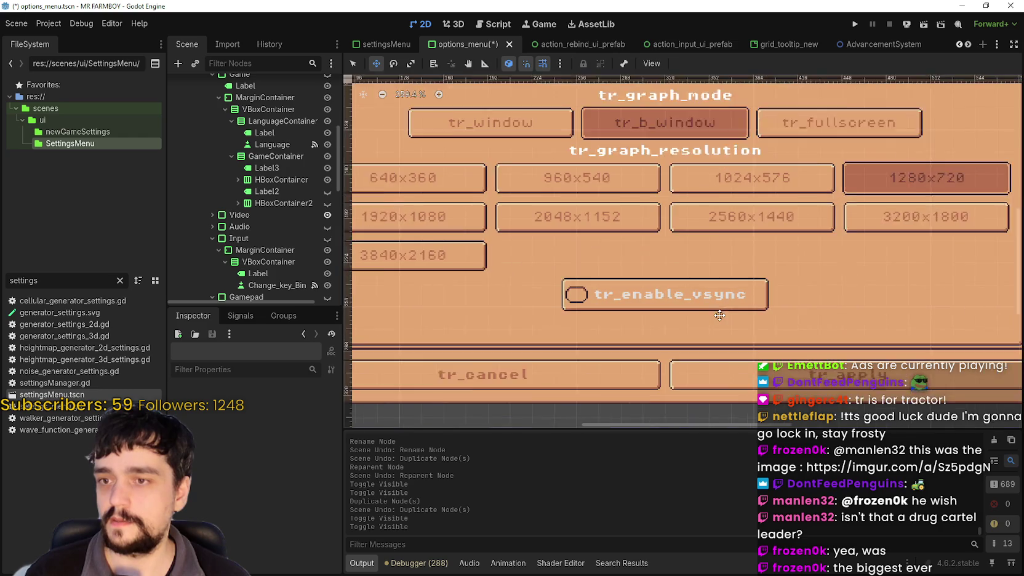
pyautogui.scroll(-2, 281, 247)
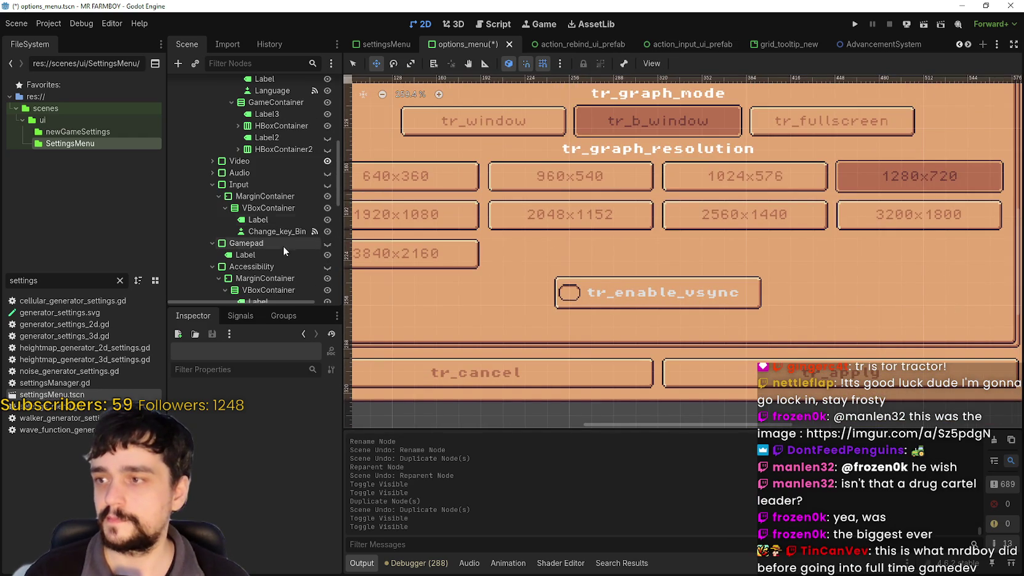
pyautogui.scroll(-4, 280, 246)
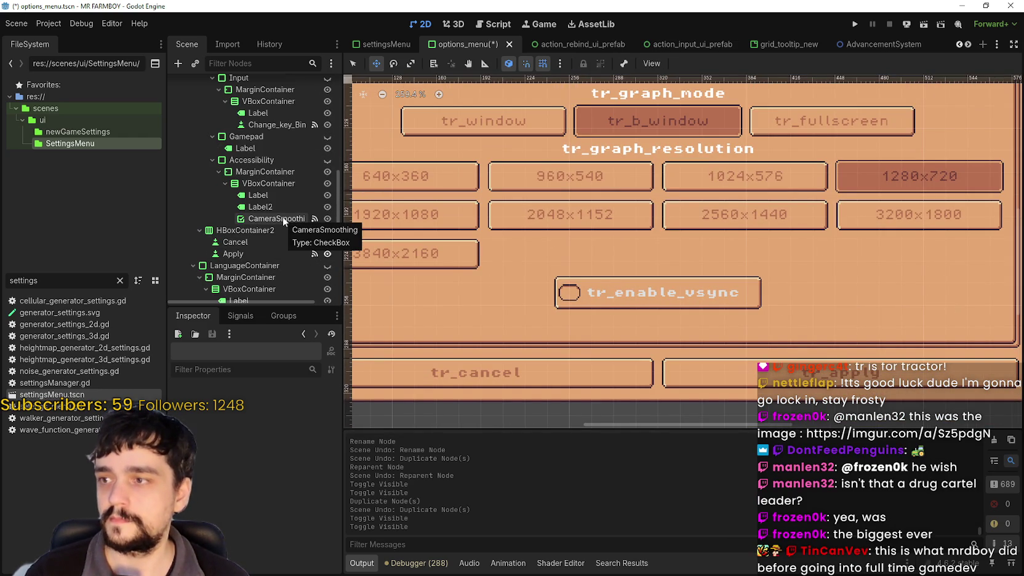
# Expand the Video node to list its children, including CameraSmoothing and VSync
pyautogui.click(282, 218)
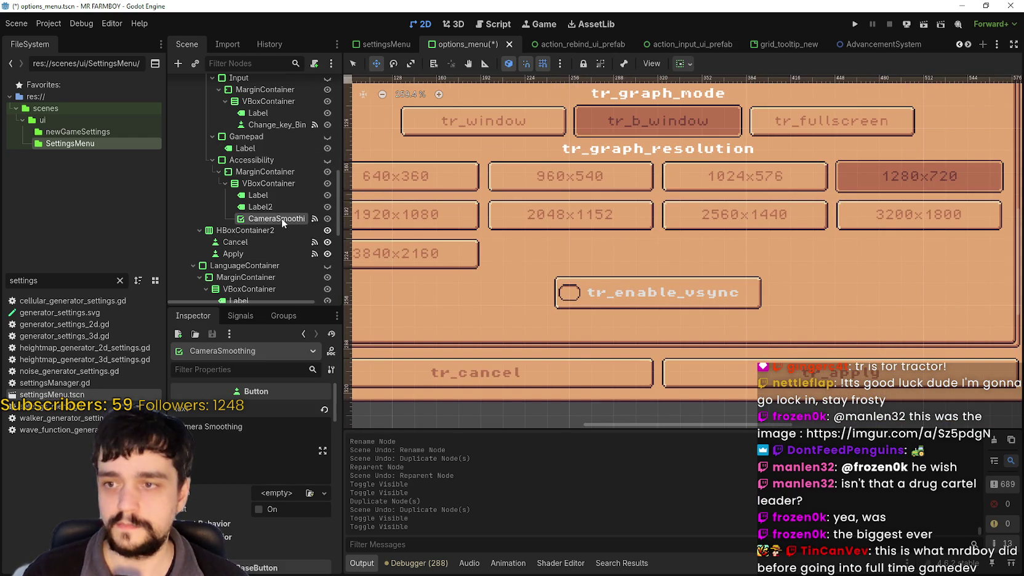
pyautogui.scroll(-1, 560, 256)
pyautogui.scroll(2, 289, 205)
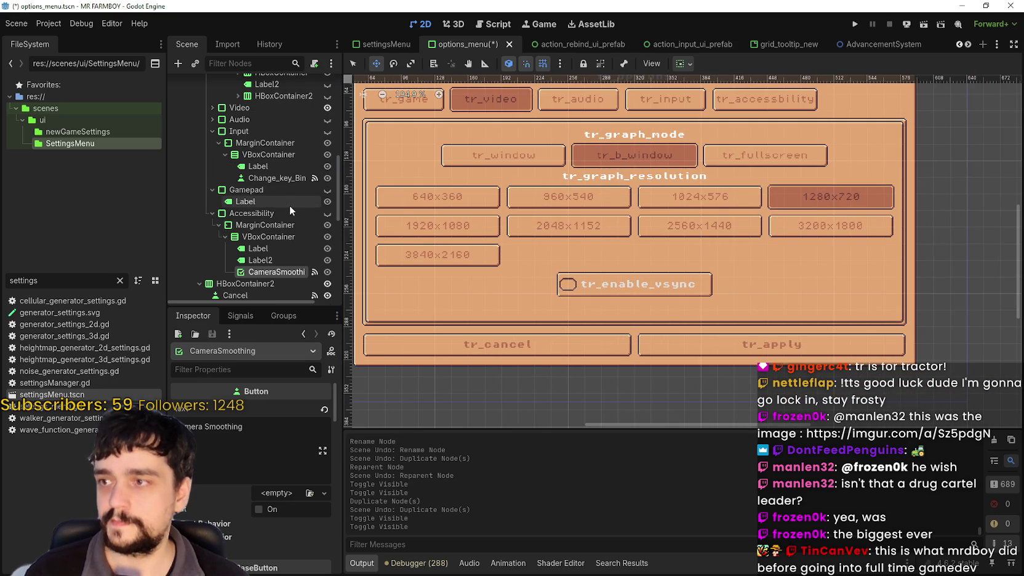
pyautogui.scroll(3, 278, 174)
pyautogui.click(212, 188)
pyautogui.scroll(-5, 258, 223)
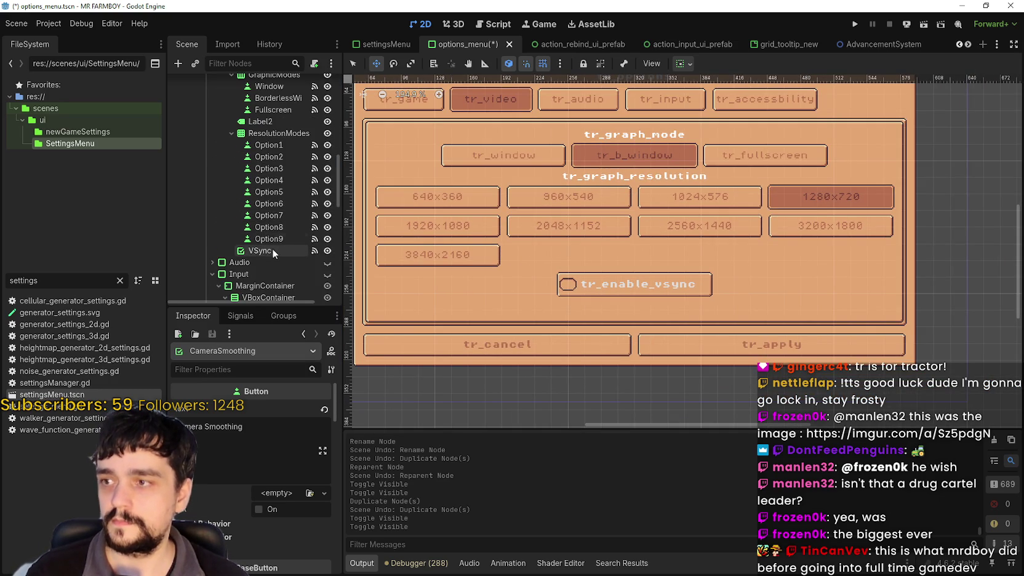
pyautogui.rightClick(268, 251)
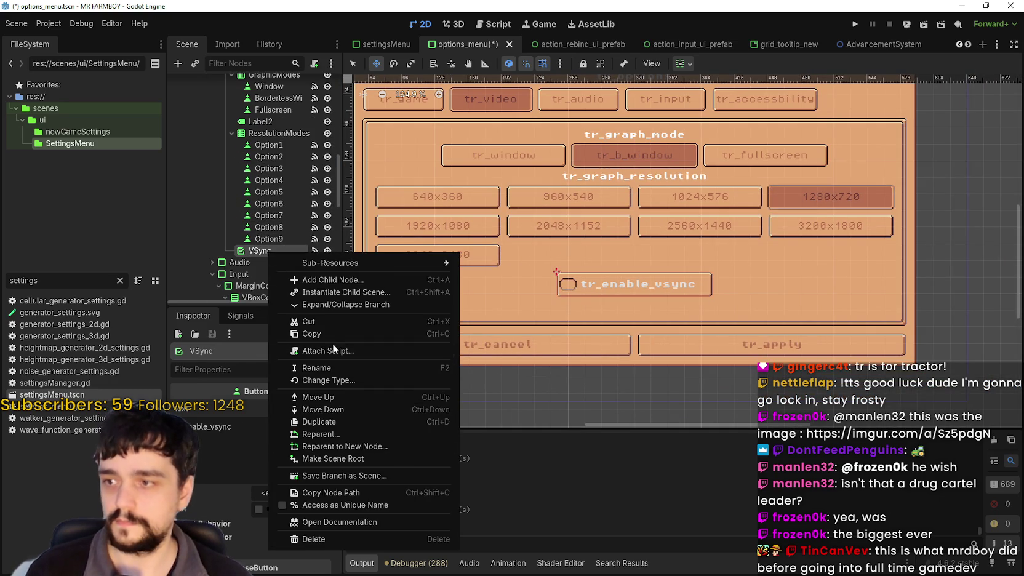
# Copy the VSync node, then re-show the Game tab with its language and economy options
pyautogui.click(314, 334)
pyautogui.scroll(5, 259, 238)
pyautogui.scroll(3, 259, 237)
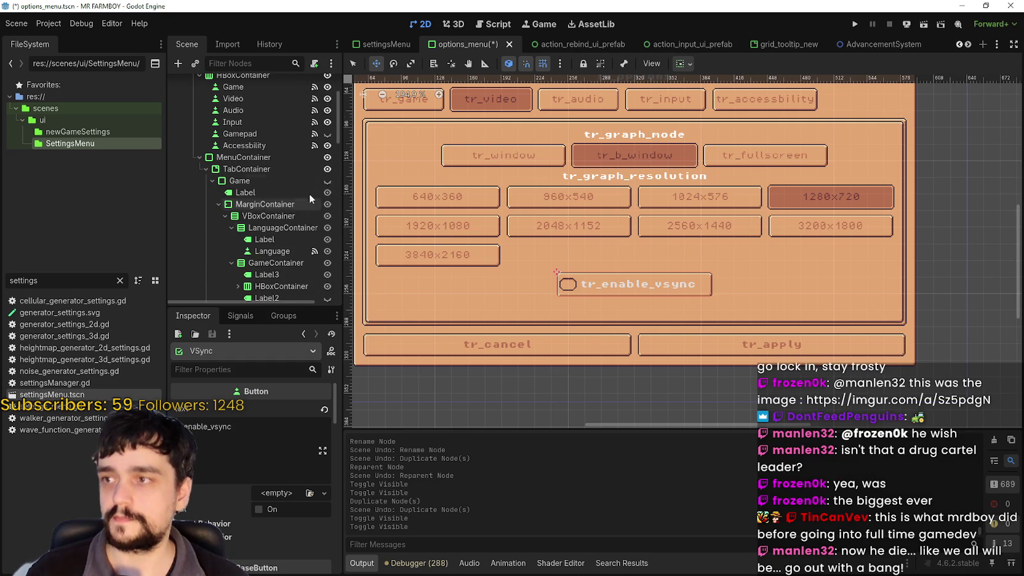
pyautogui.click(328, 181)
pyautogui.scroll(-1, 615, 260)
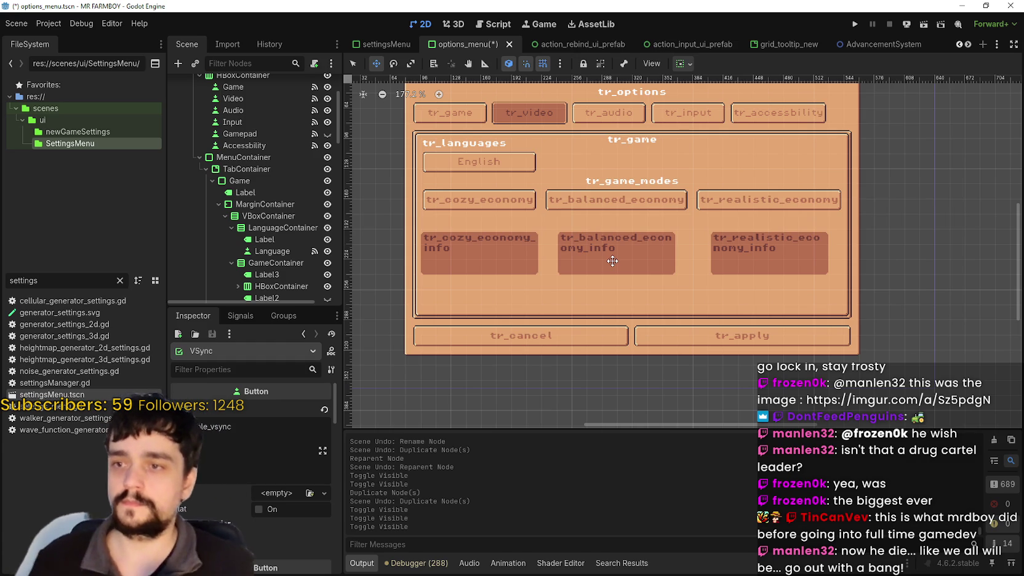
pyautogui.scroll(-2, 270, 238)
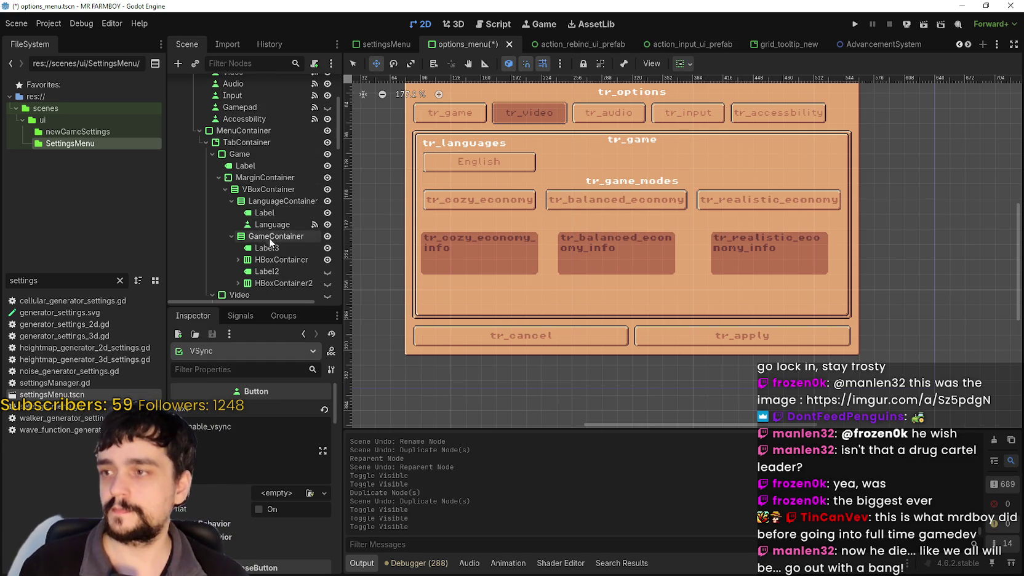
pyautogui.scroll(-4, 273, 287)
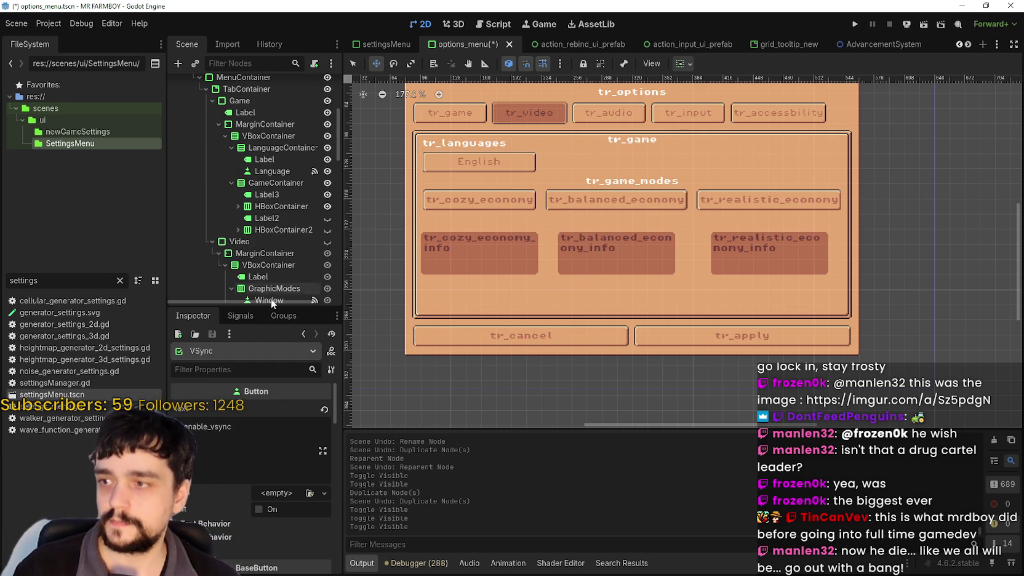
pyautogui.moveTo(266, 308); pyautogui.dragTo(266, 400)
pyautogui.scroll(3, 262, 267)
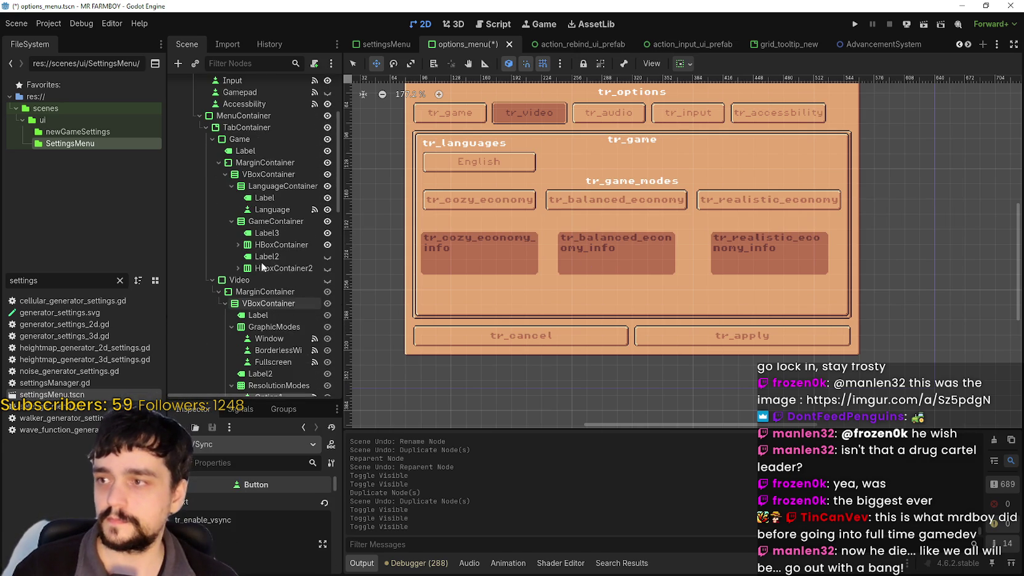
pyautogui.click(262, 162)
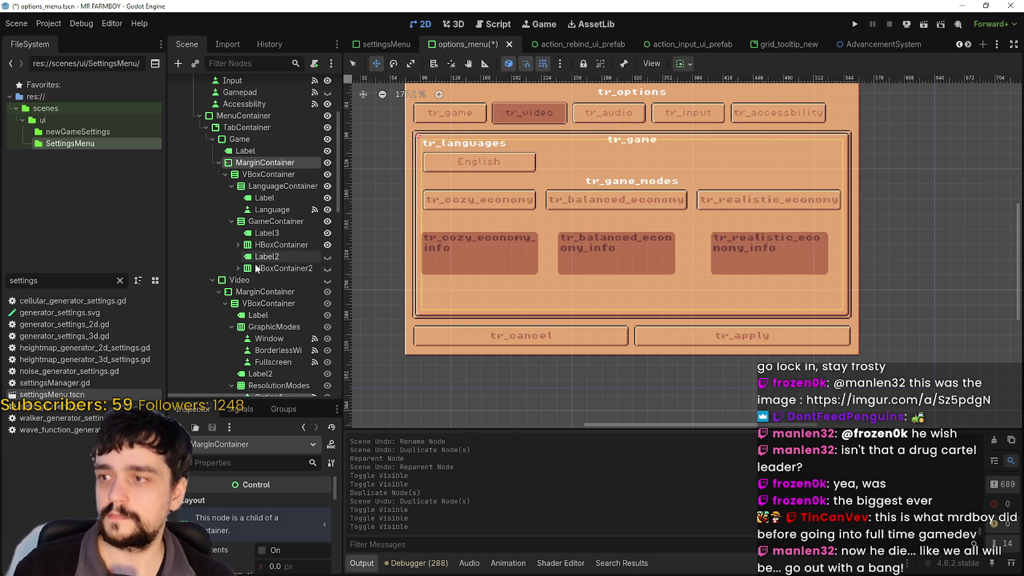
pyautogui.click(258, 268)
pyautogui.click(238, 268)
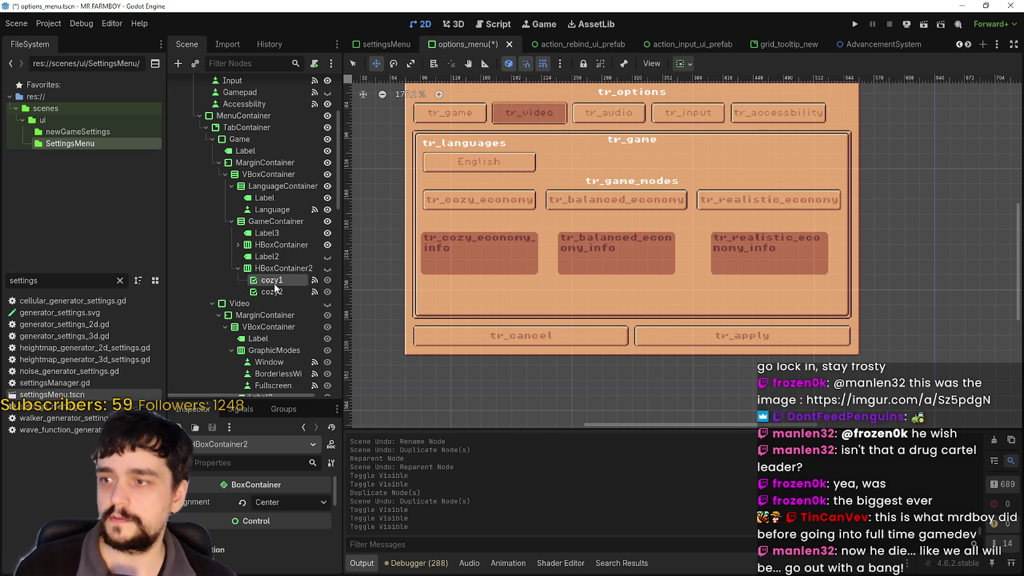
pyautogui.click(283, 302)
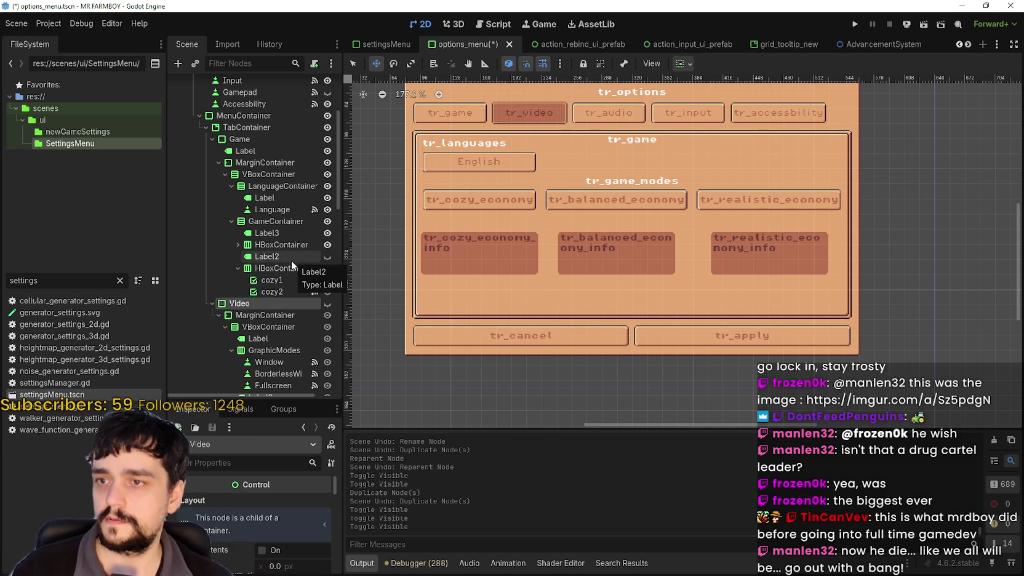
pyautogui.scroll(3, 296, 236)
pyautogui.scroll(-3, 297, 255)
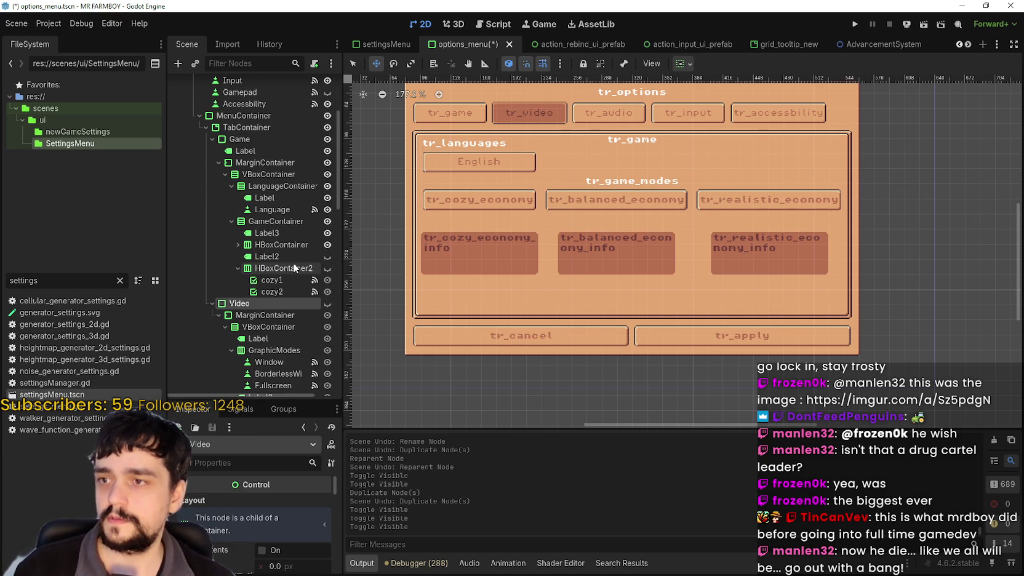
pyautogui.click(281, 257)
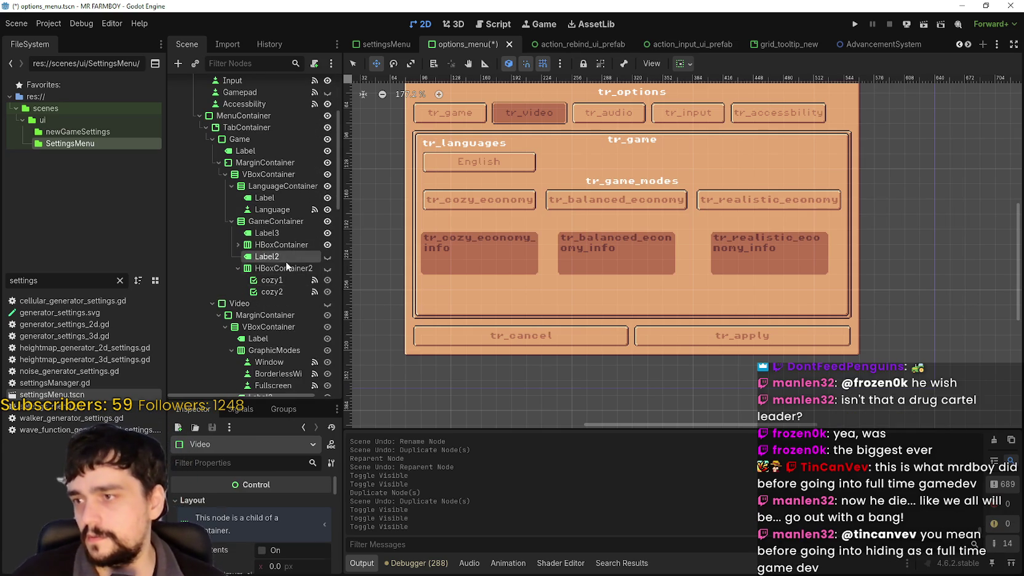
pyautogui.click(288, 268)
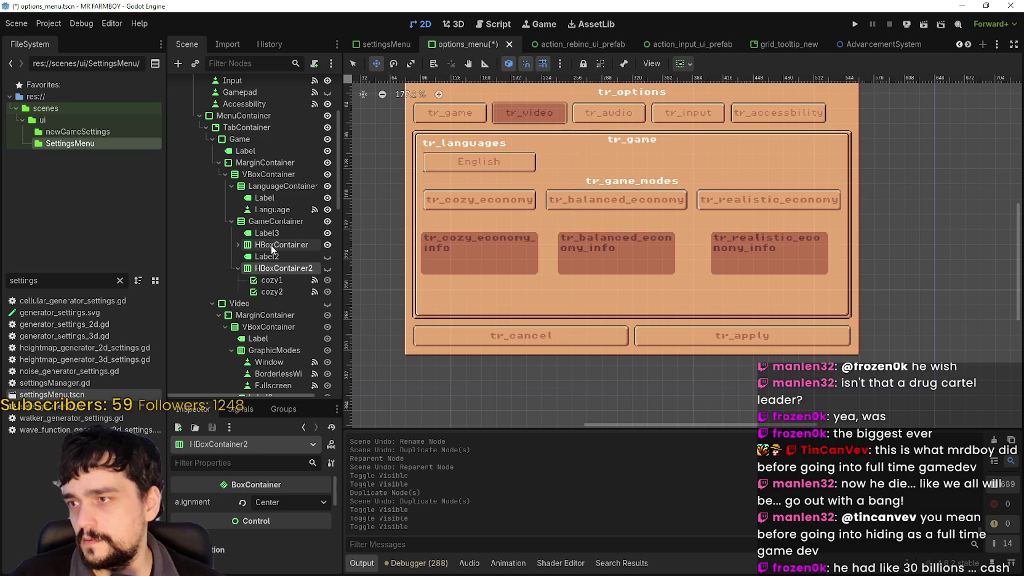
pyautogui.click(271, 245)
pyautogui.click(238, 245)
pyautogui.click(238, 245)
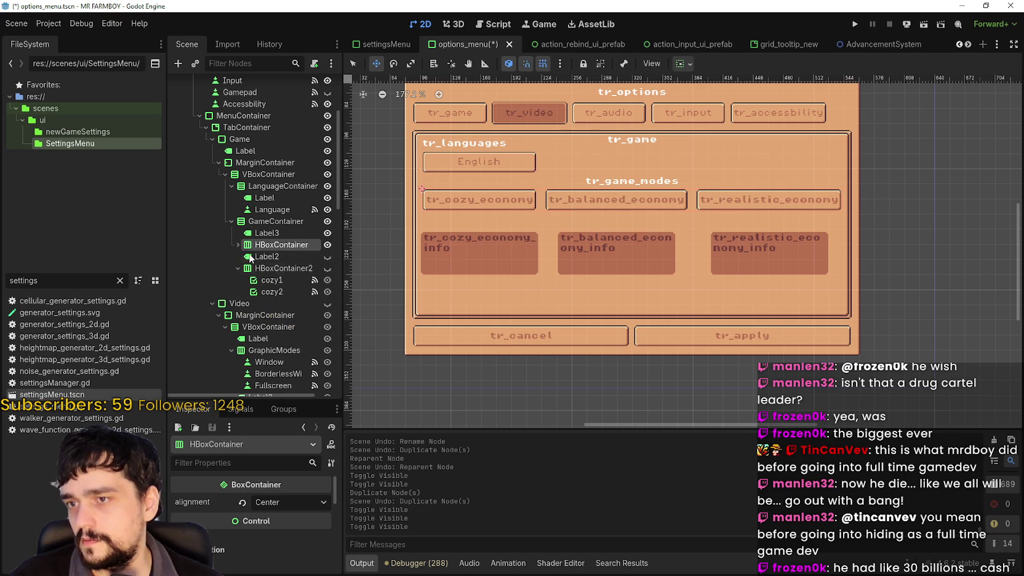
pyautogui.click(238, 268)
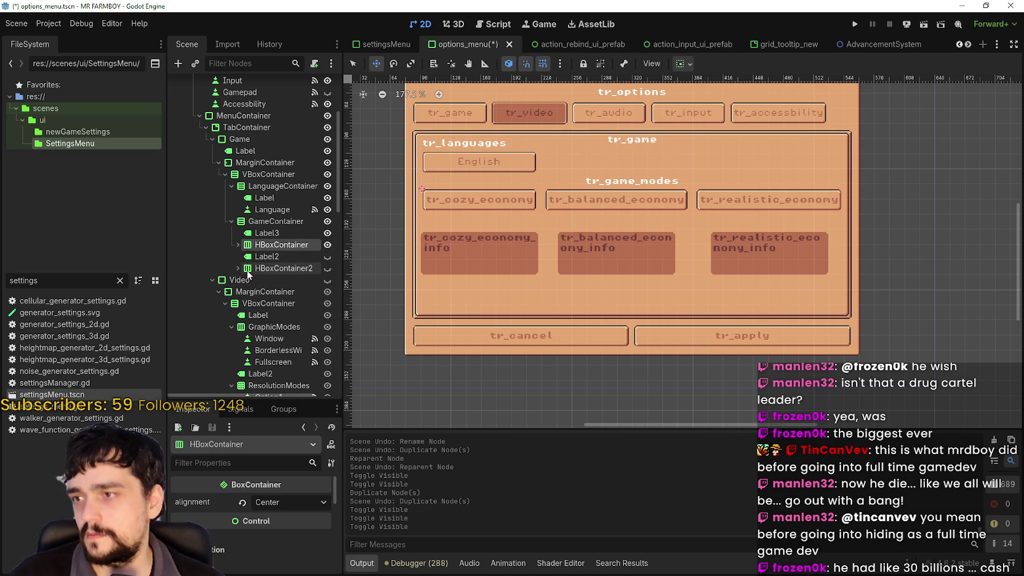
pyautogui.click(238, 269)
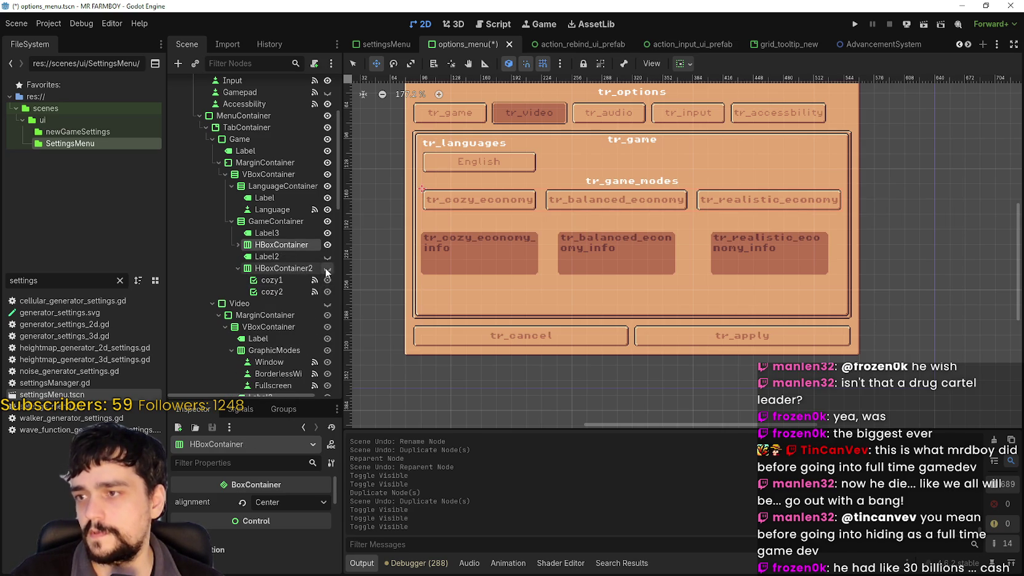
pyautogui.click(326, 269)
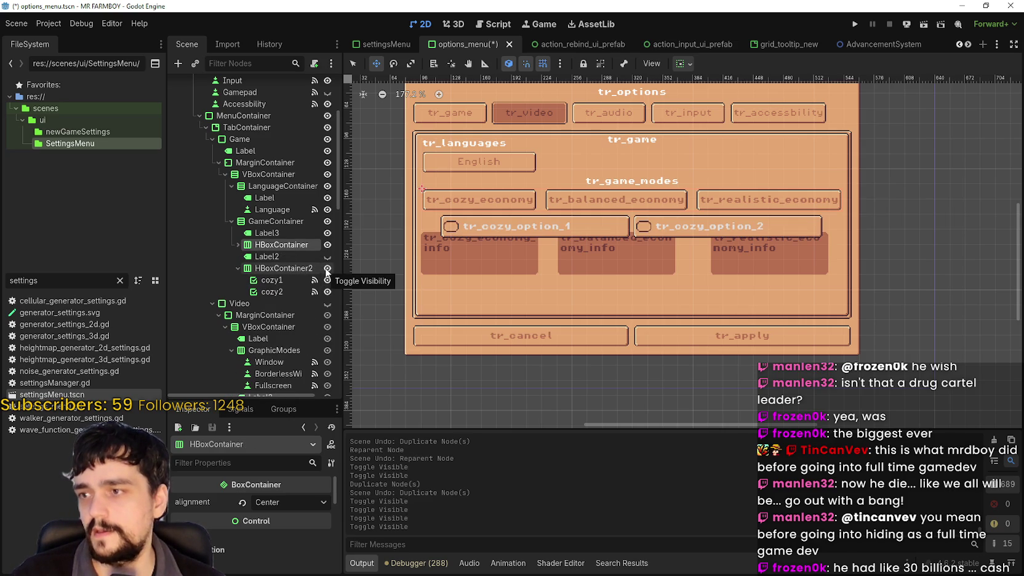
pyautogui.click(327, 269)
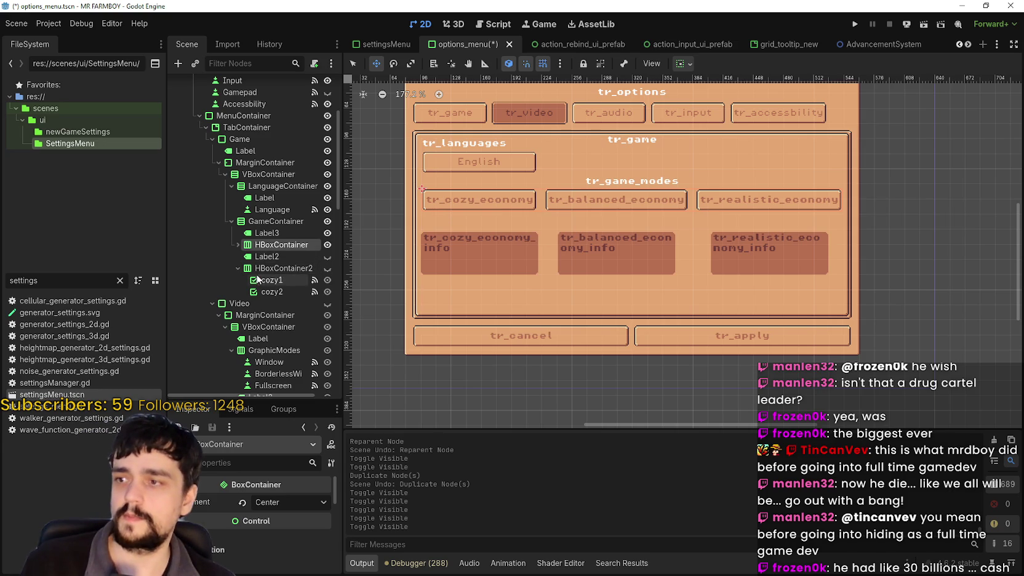
# Paste the copied VSync node as a child of GameContainer, adding tr_enable_vsync
pyautogui.rightClick(278, 221)
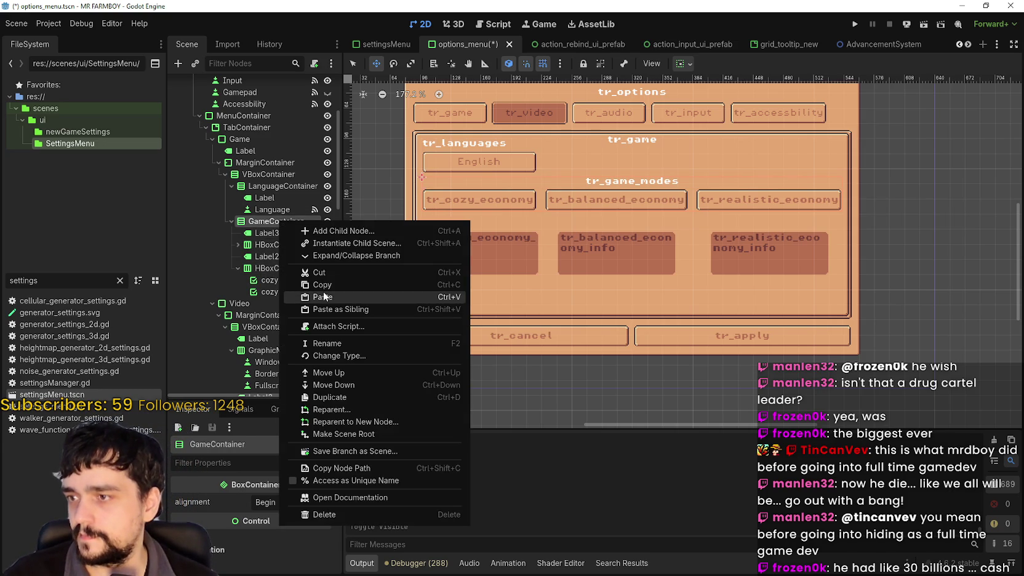
pyautogui.click(323, 297)
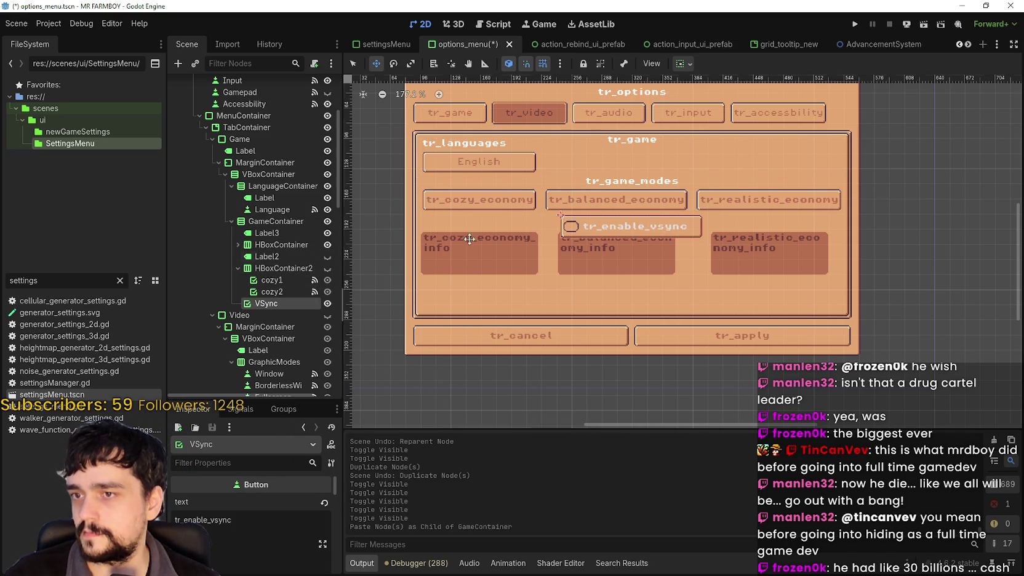
pyautogui.scroll(1, 603, 204)
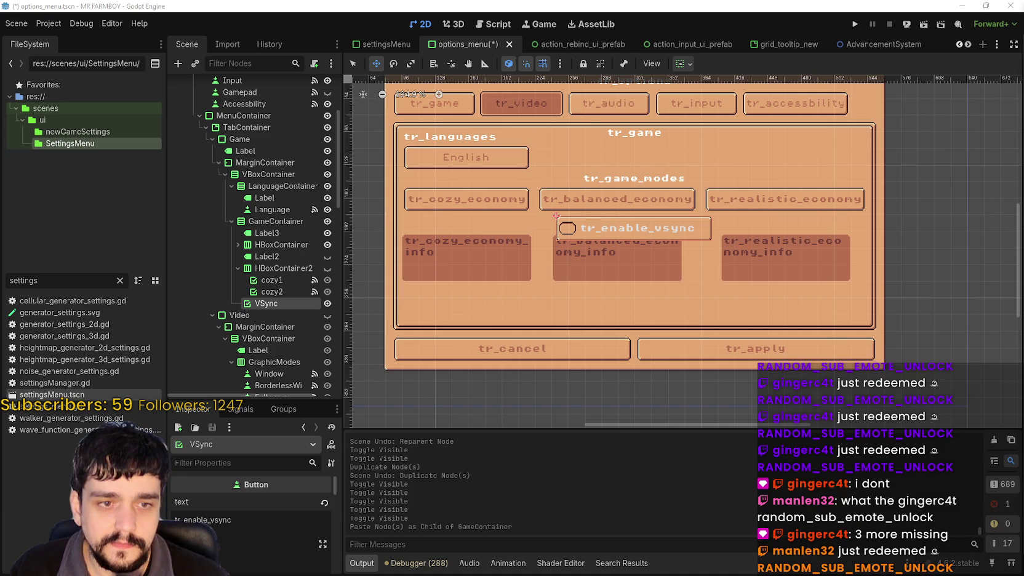
pyautogui.hotkey('alt', 'Tab')
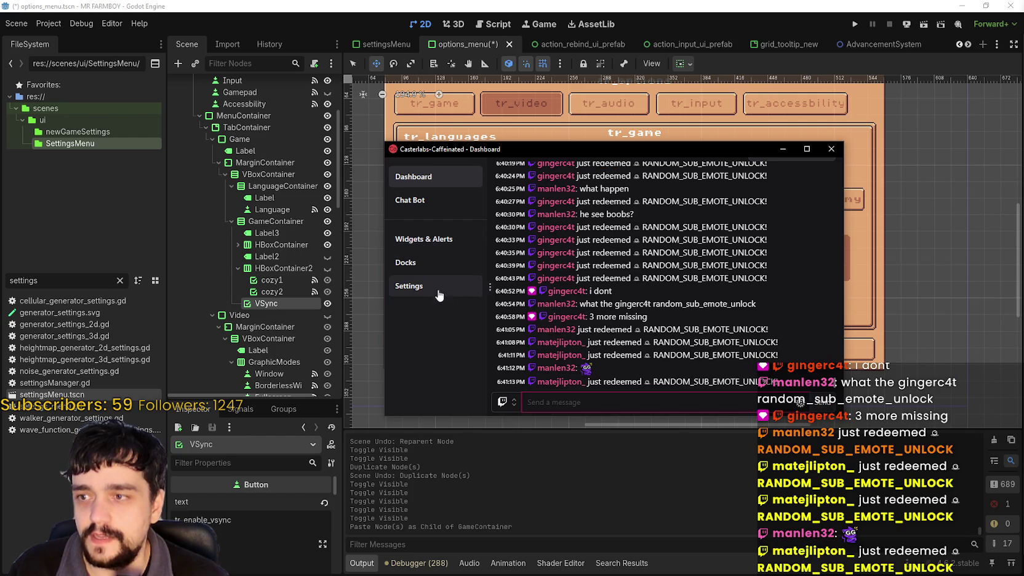
# Open the Twitch chat widget's Edit settings from Widgets & Alerts
pyautogui.click(443, 242)
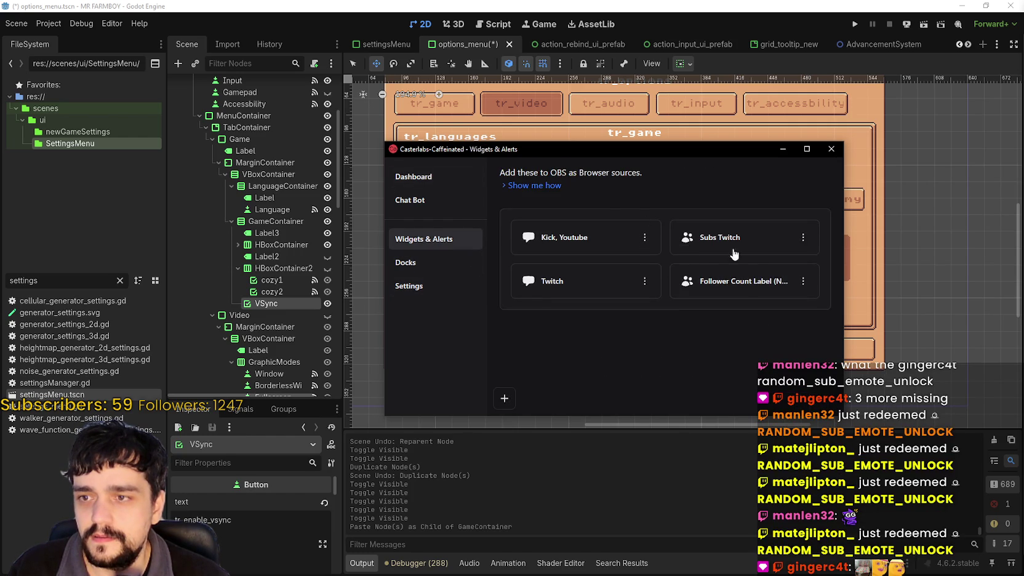
pyautogui.click(644, 281)
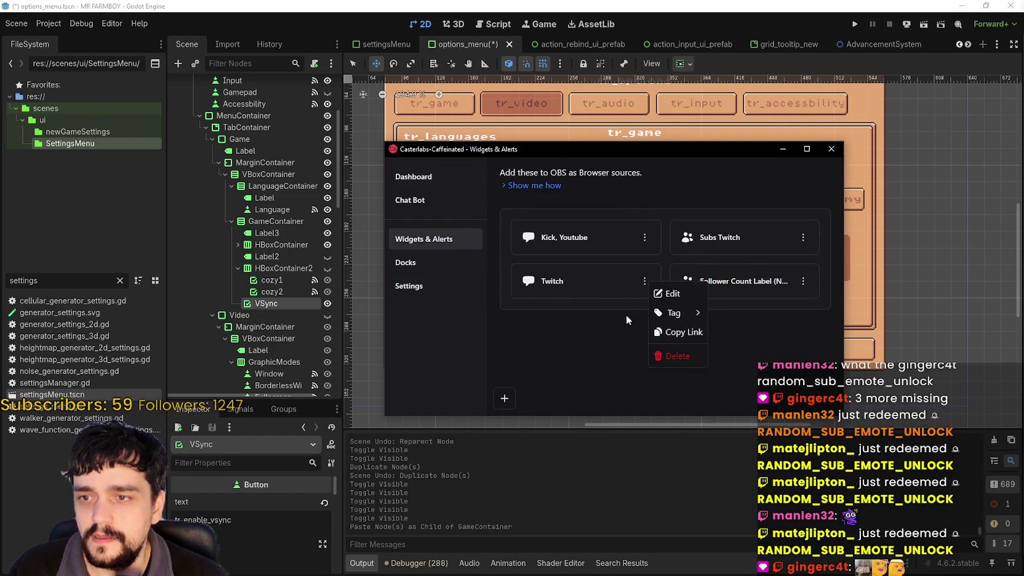
pyautogui.click(664, 292)
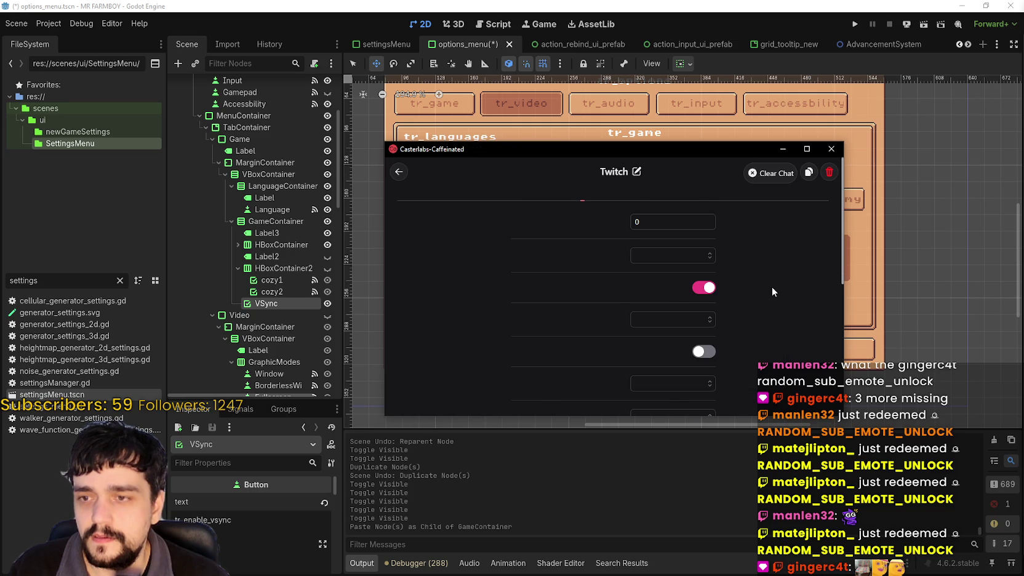
pyautogui.scroll(-2, 772, 292)
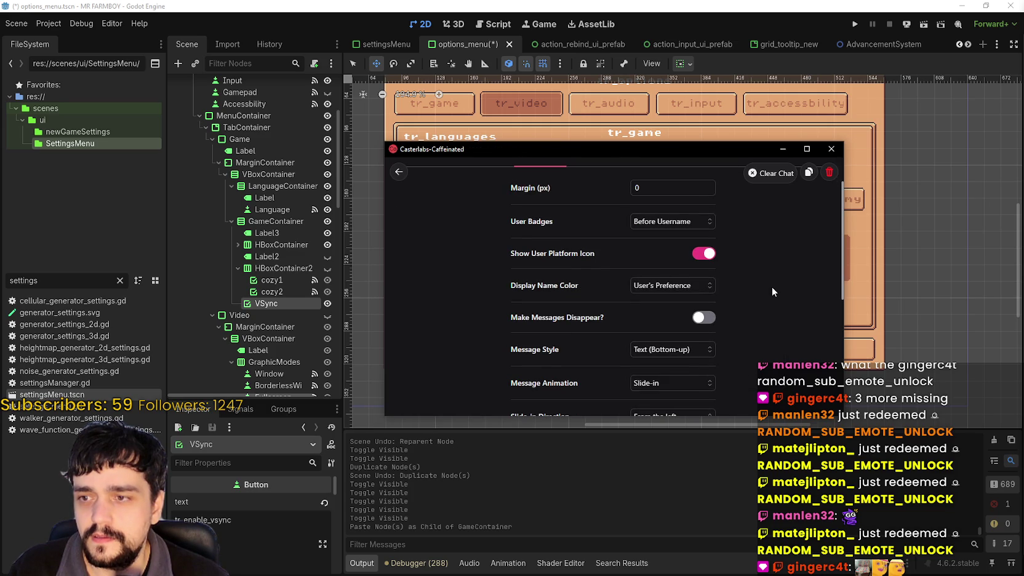
pyautogui.scroll(-2, 773, 289)
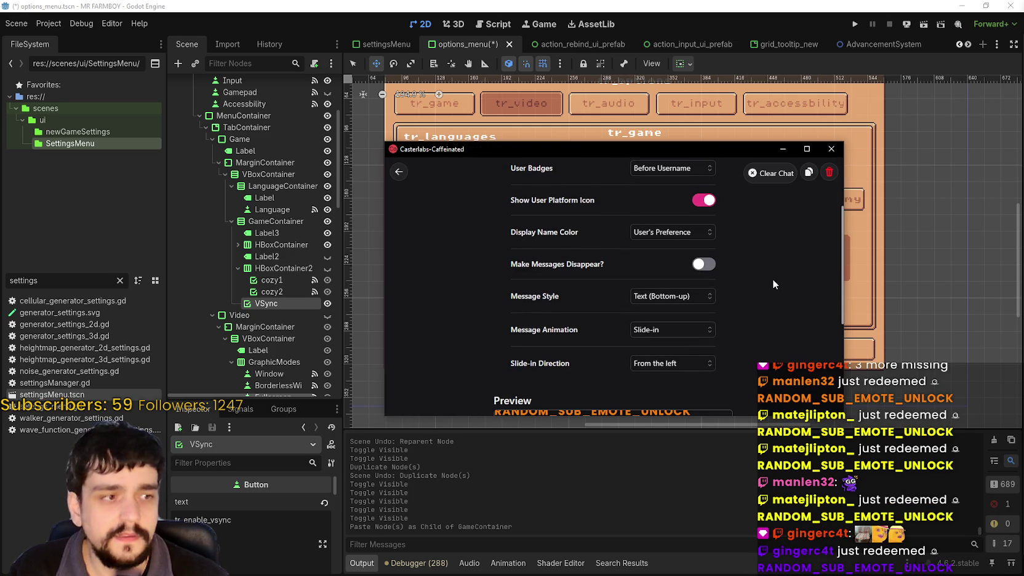
pyautogui.scroll(-4, 759, 270)
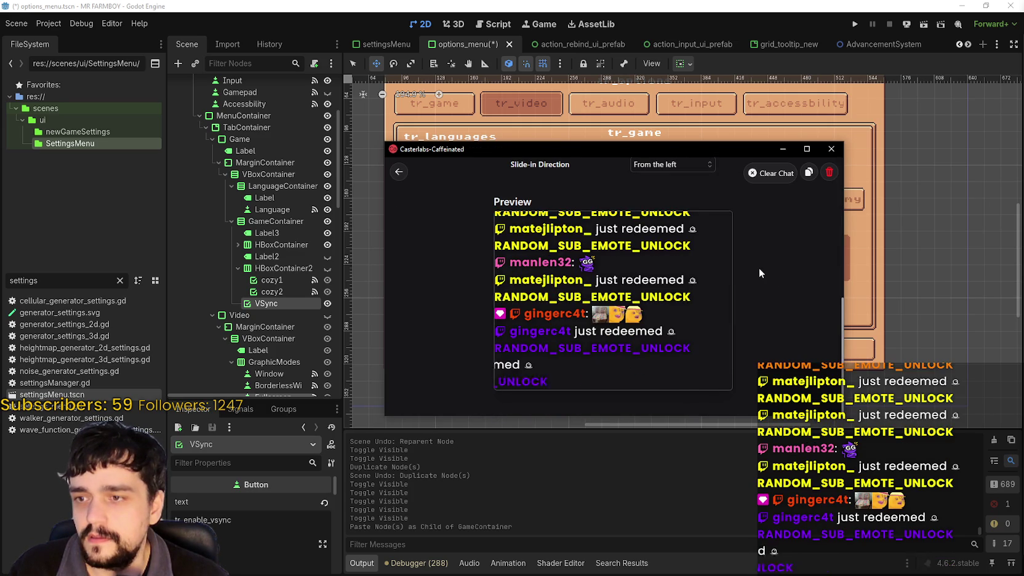
pyautogui.scroll(3, 765, 336)
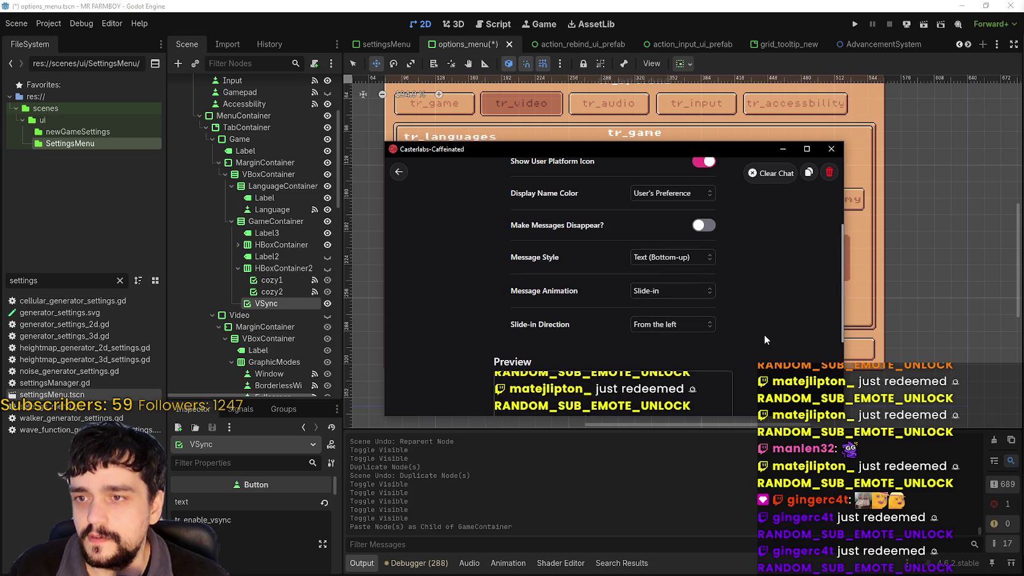
pyautogui.scroll(1, 764, 331)
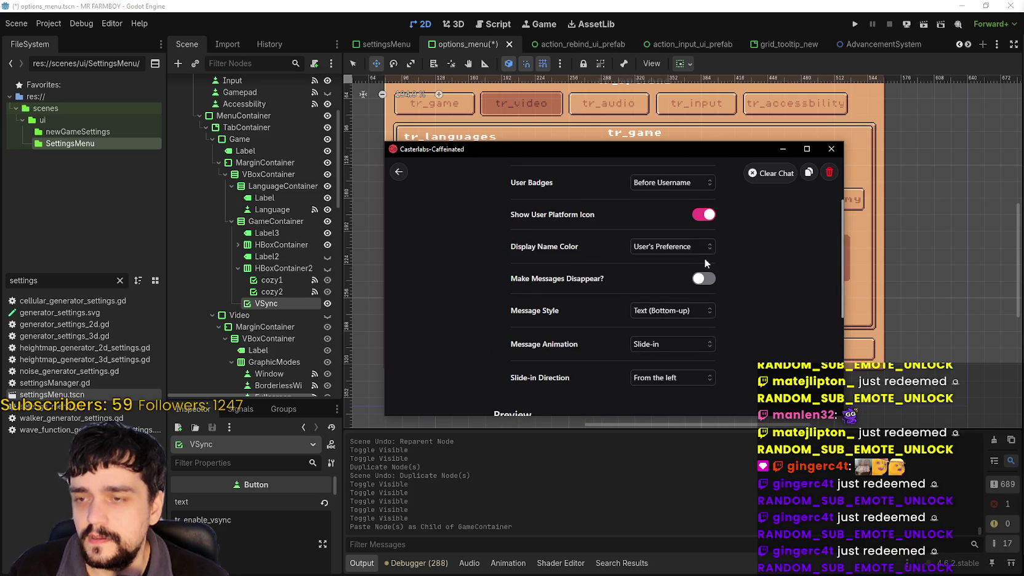
pyautogui.scroll(2, 723, 292)
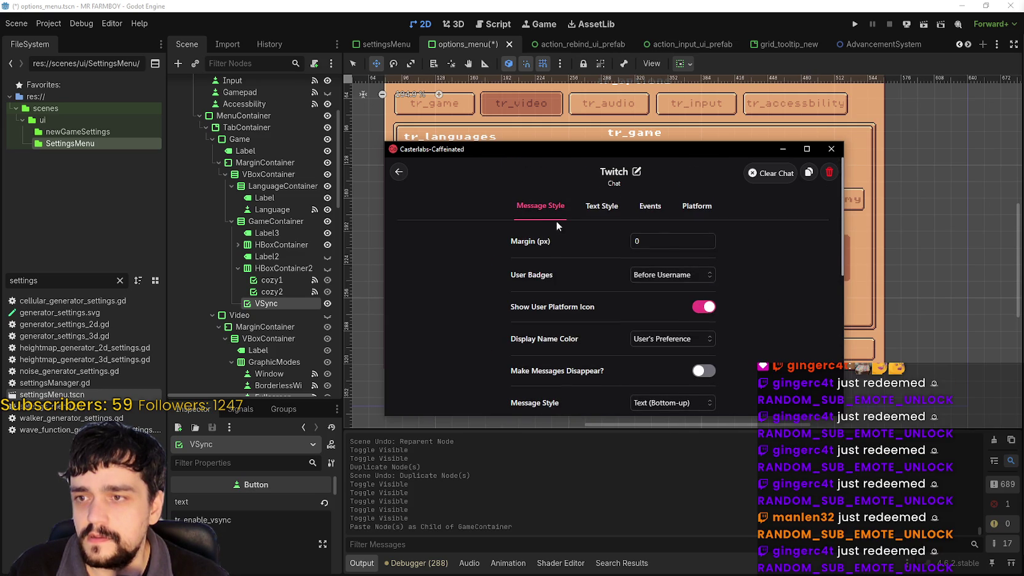
# Turn off Show Channel Points Redemptions in the widget's Events settings
pyautogui.click(587, 210)
pyautogui.click(648, 208)
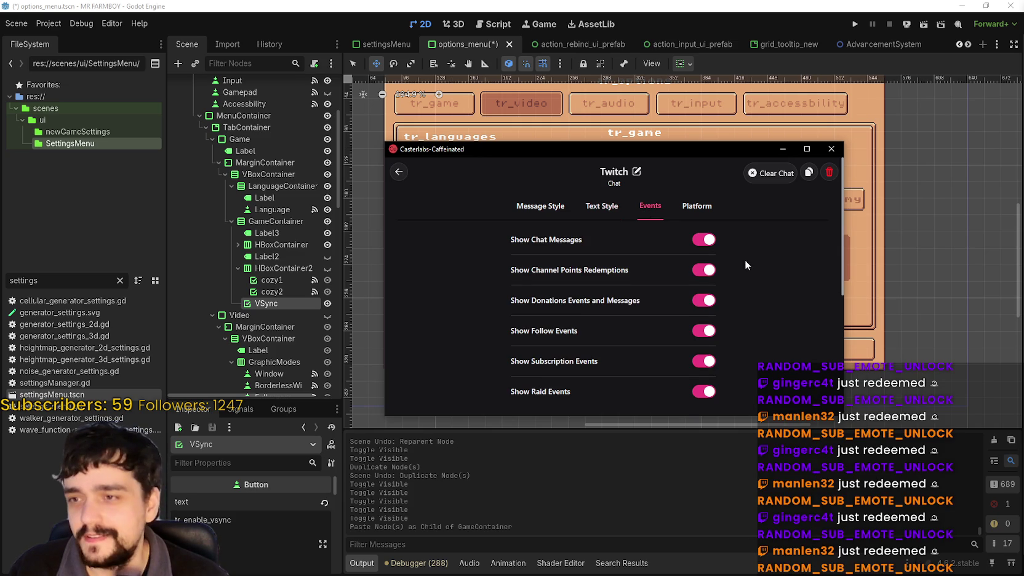
pyautogui.scroll(-1, 750, 288)
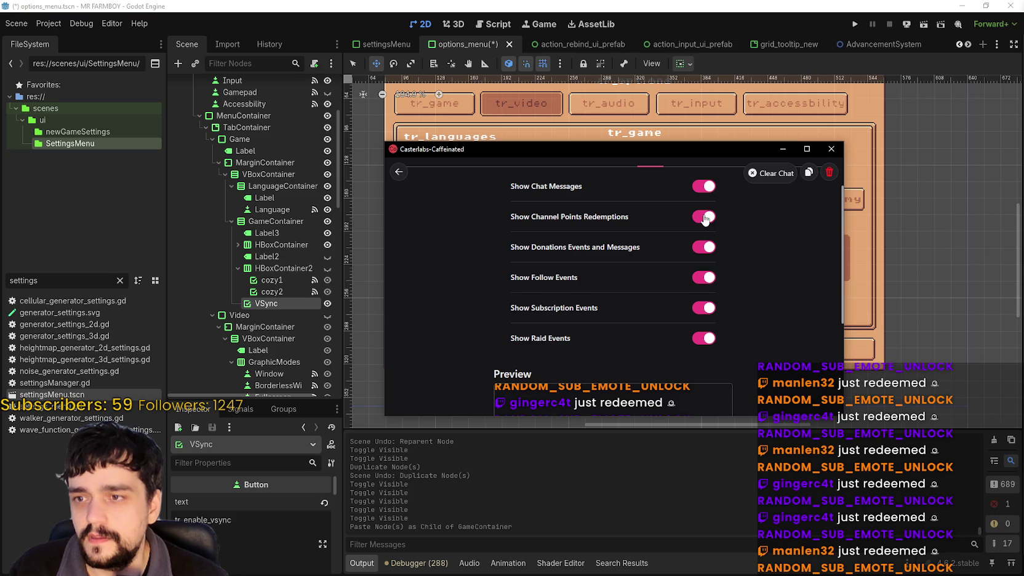
pyautogui.click(705, 219)
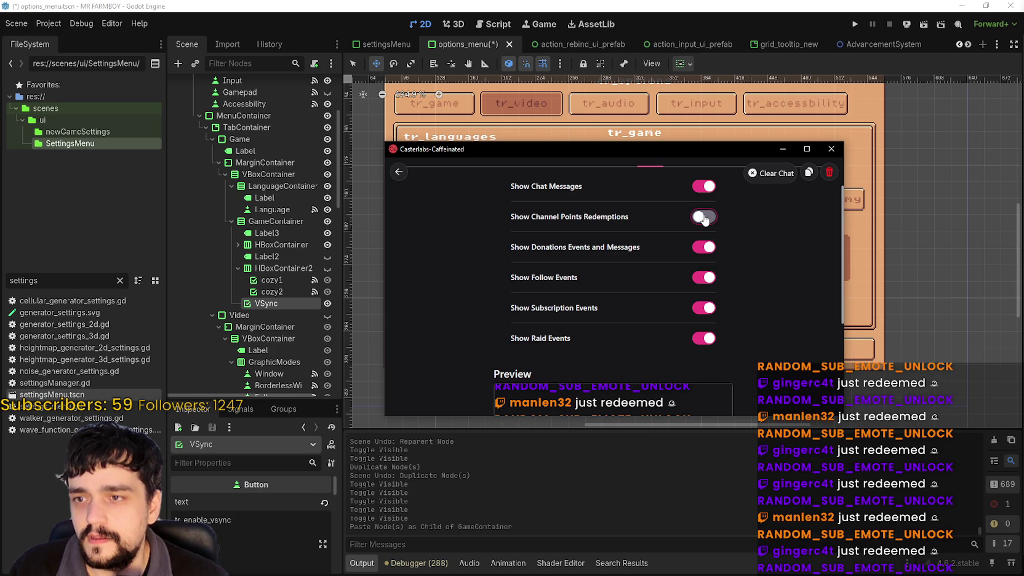
pyautogui.scroll(-2, 766, 315)
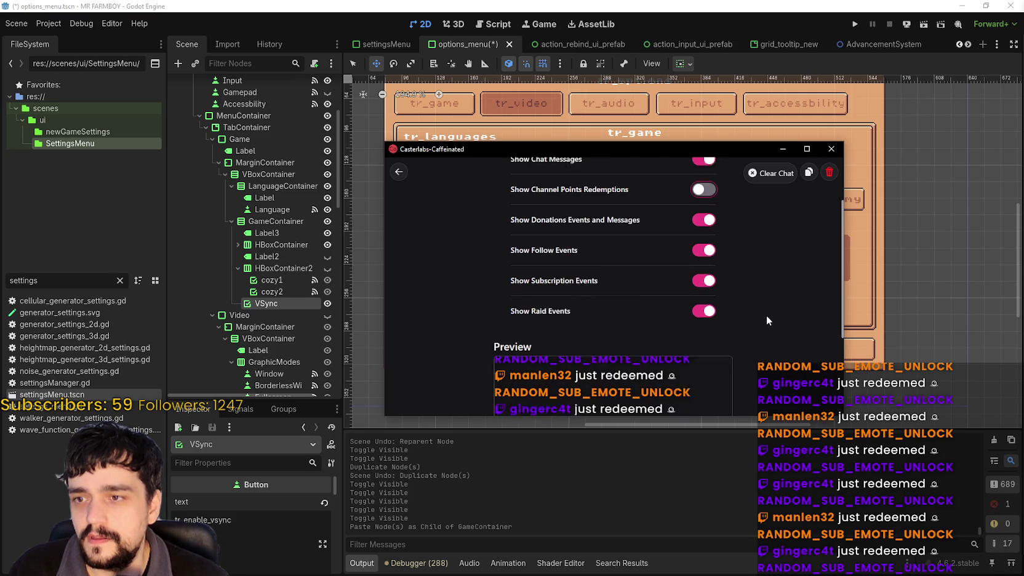
pyautogui.scroll(-2, 760, 306)
pyautogui.scroll(5, 759, 302)
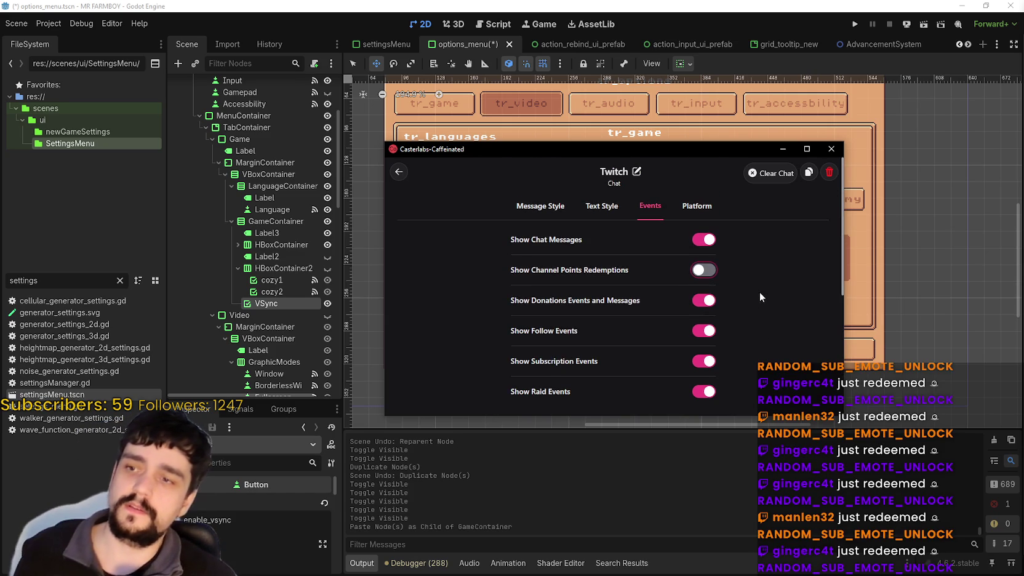
# Return to the Dashboard and move the chat window down and to the right
pyautogui.click(398, 172)
pyautogui.click(413, 177)
pyautogui.moveTo(461, 149)
pyautogui.mouseDown()
pyautogui.moveTo(482, 172)
pyautogui.moveTo(507, 177)
pyautogui.moveTo(1023, 184)
pyautogui.mouseUp()
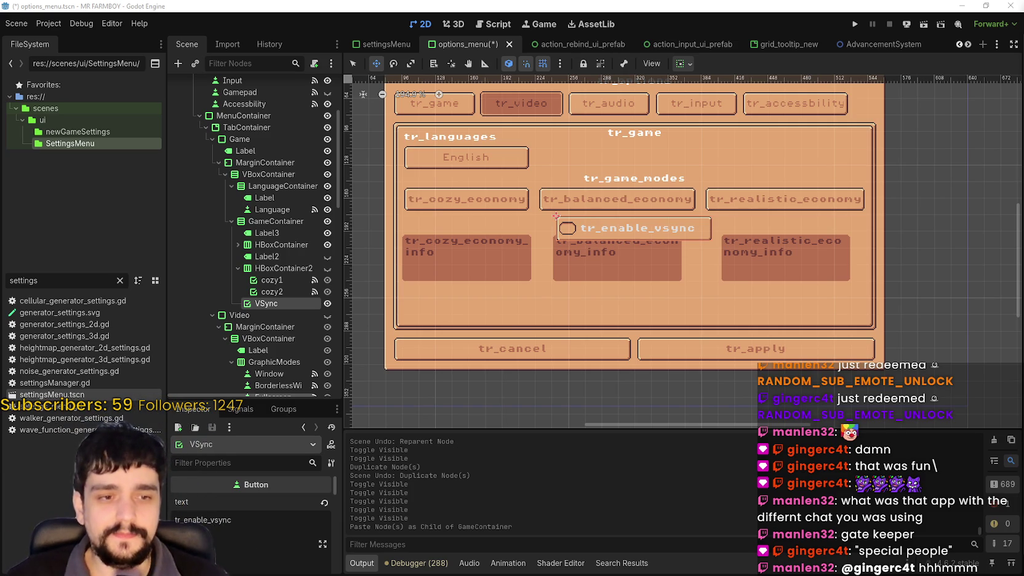
# Inspect HBoxContainer2, Language, and the CozyMode button with its info PanelContainer and Label
pyautogui.scroll(1, 559, 280)
pyautogui.scroll(-1, 558, 281)
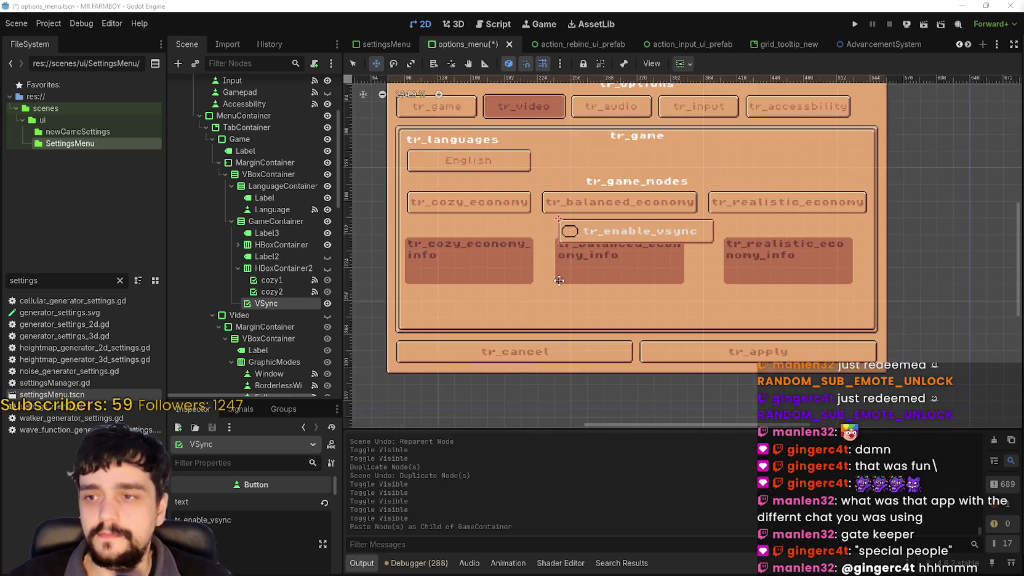
pyautogui.click(267, 267)
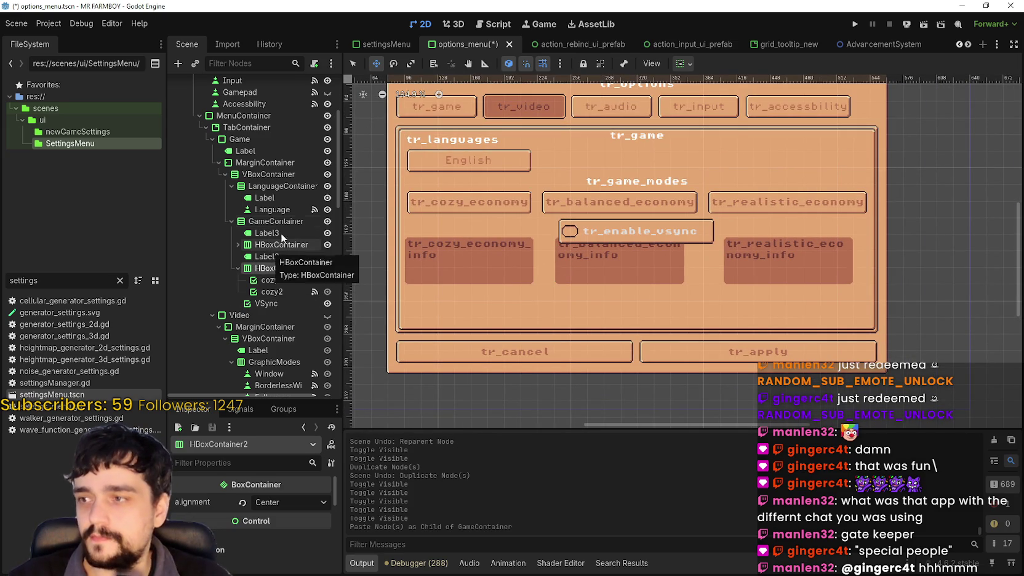
pyautogui.click(280, 208)
pyautogui.click(233, 245)
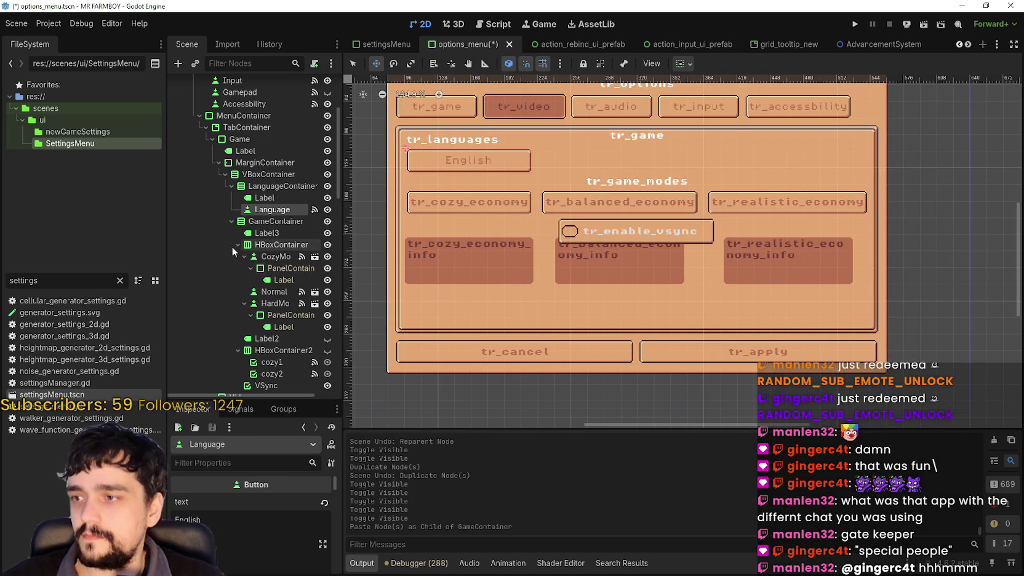
pyautogui.click(290, 270)
pyautogui.click(292, 278)
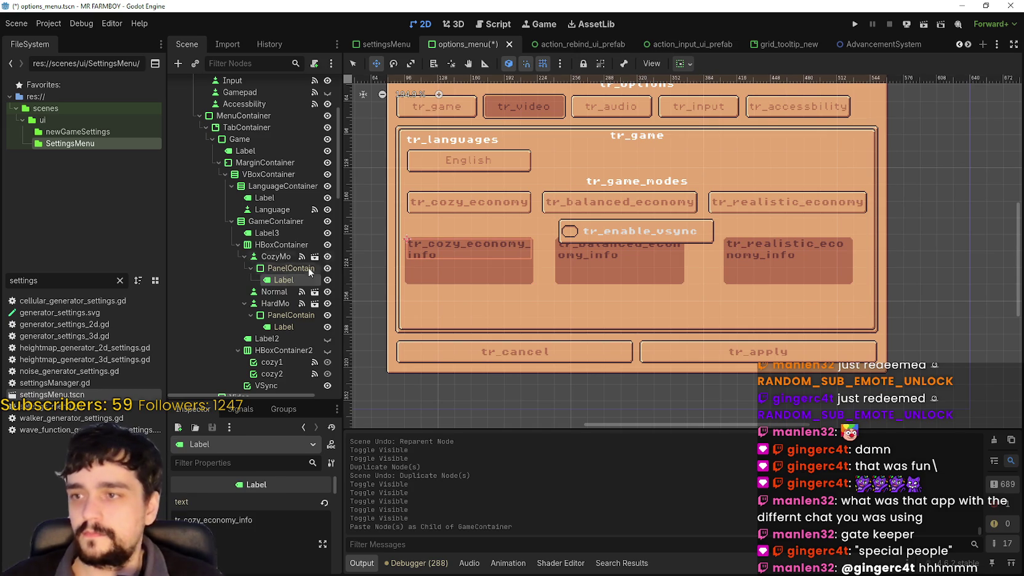
pyautogui.click(257, 267)
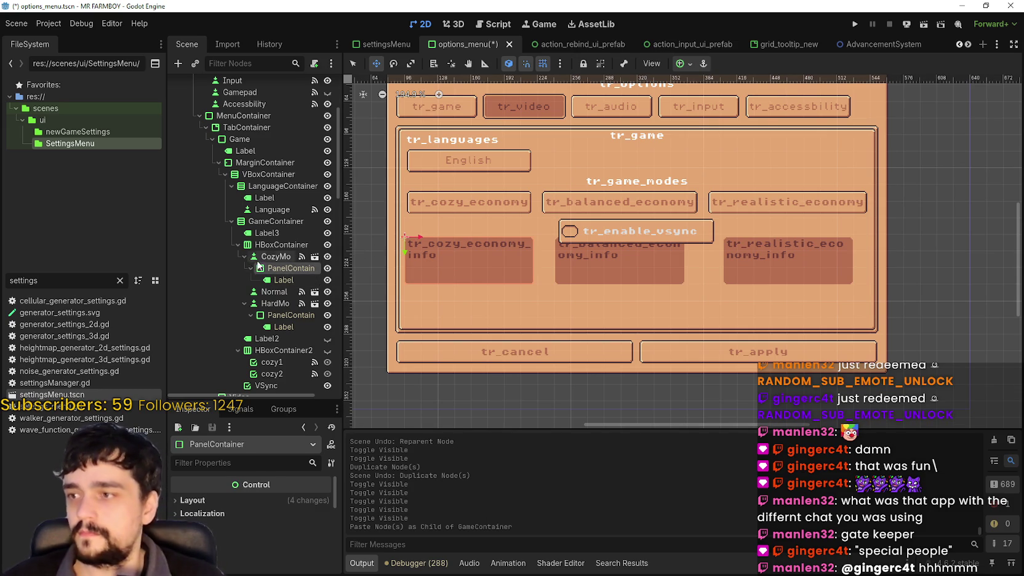
pyautogui.click(263, 258)
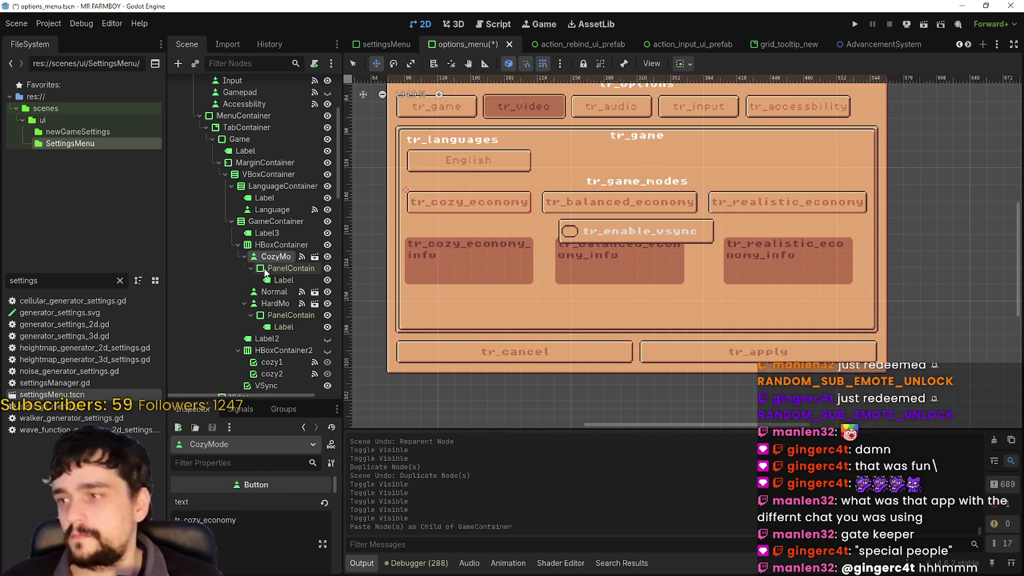
# Widen the scene tree dock and reselect the CozyMode info PanelContainer
pyautogui.moveTo(340, 259); pyautogui.dragTo(379, 263)
pyautogui.click(294, 268)
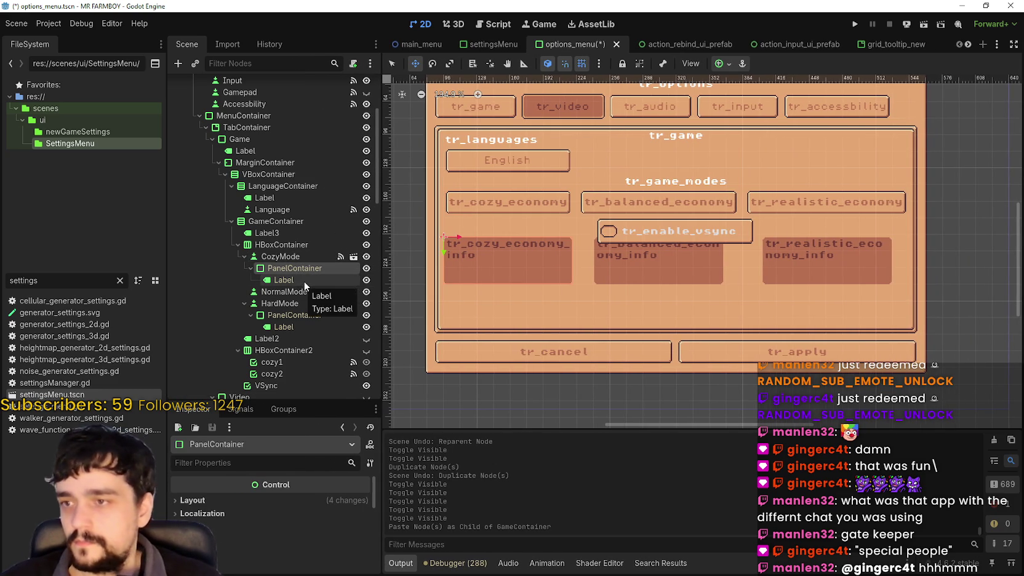
pyautogui.scroll(1, 317, 287)
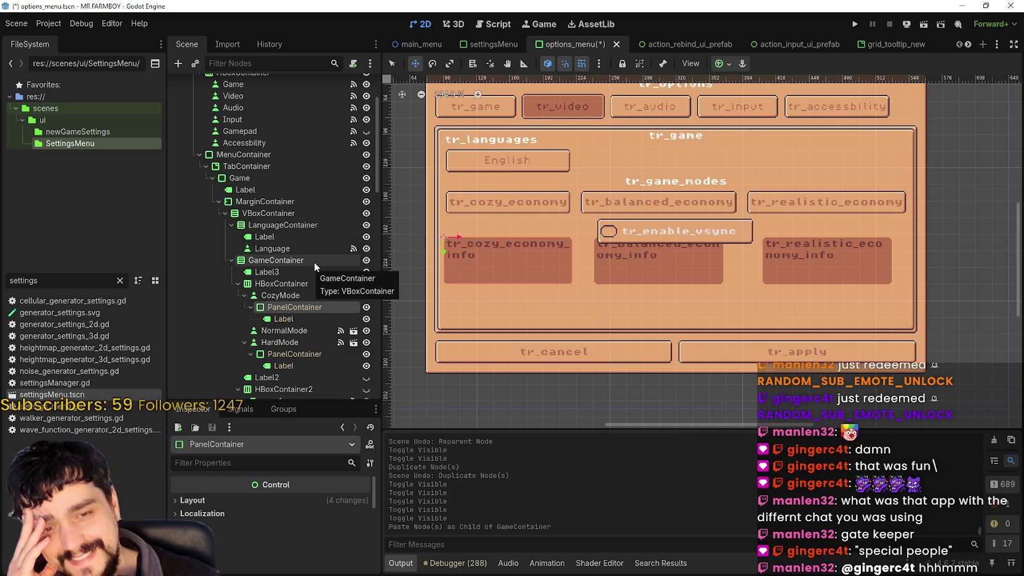
pyautogui.scroll(-2, 310, 265)
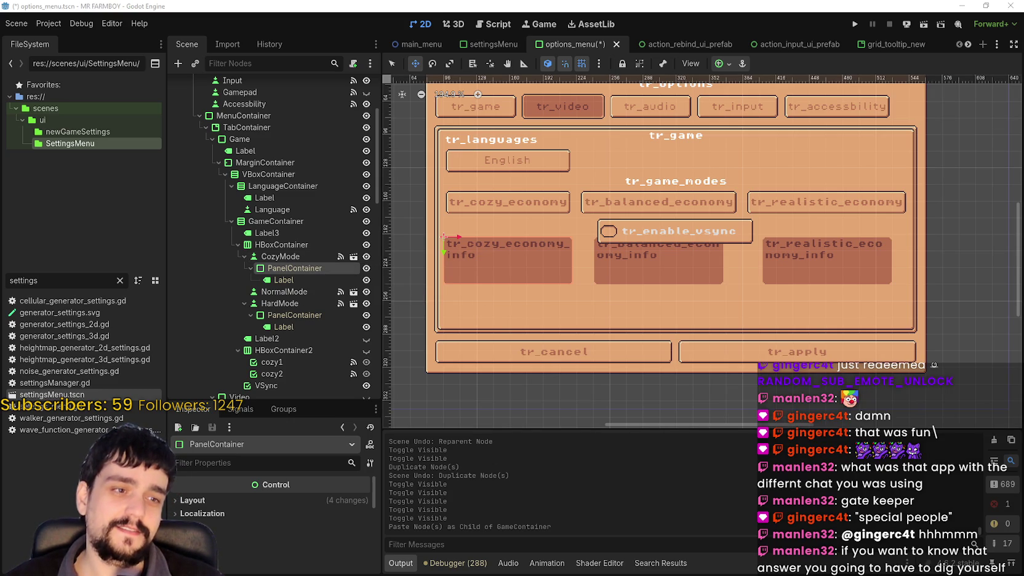
pyautogui.hotkey('alt', 'Tab')
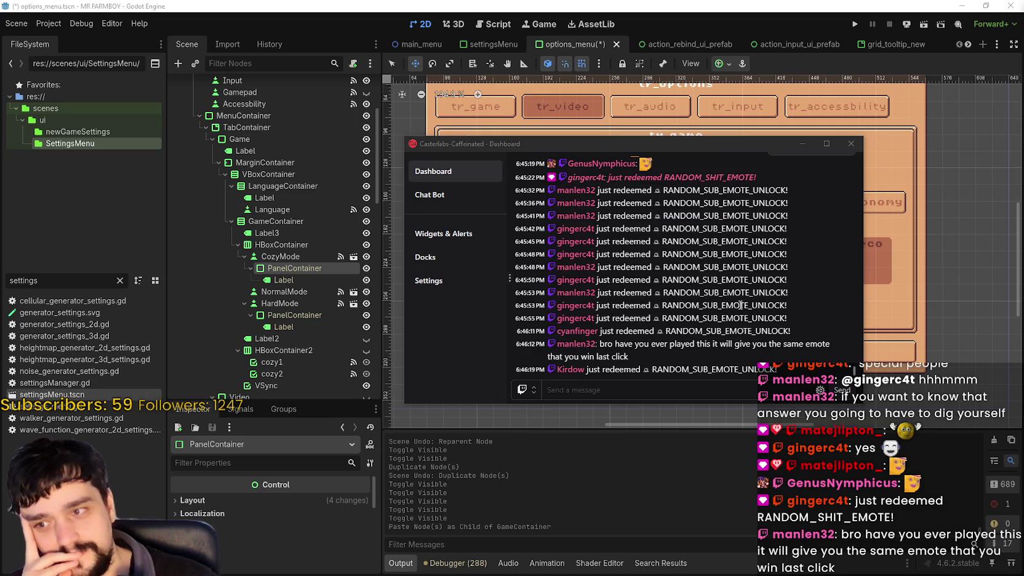
# Read the chat in the dashboard, then drag its window to the screen's top-right corner
pyautogui.click(692, 394)
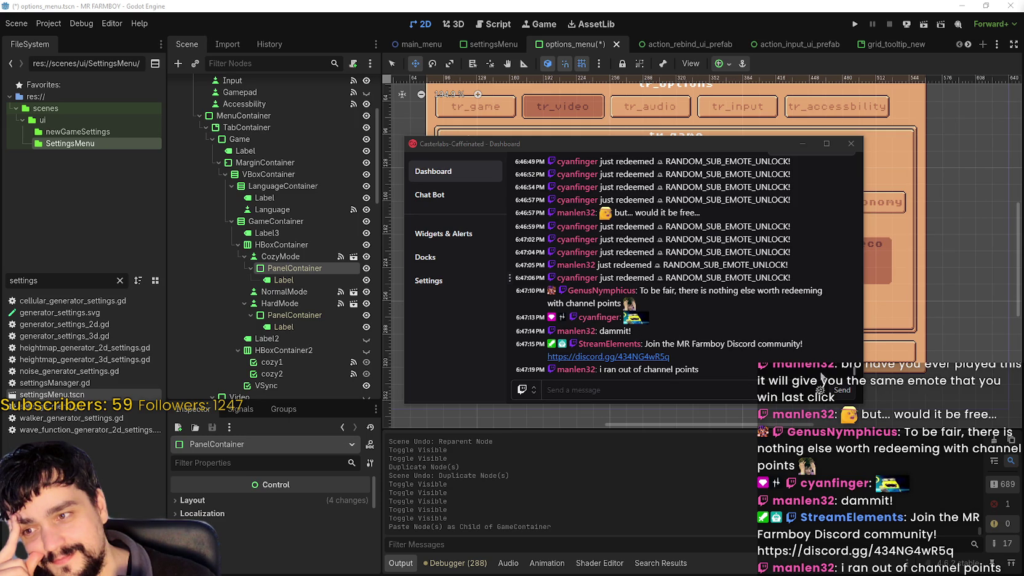
pyautogui.moveTo(716, 366); pyautogui.dragTo(603, 369)
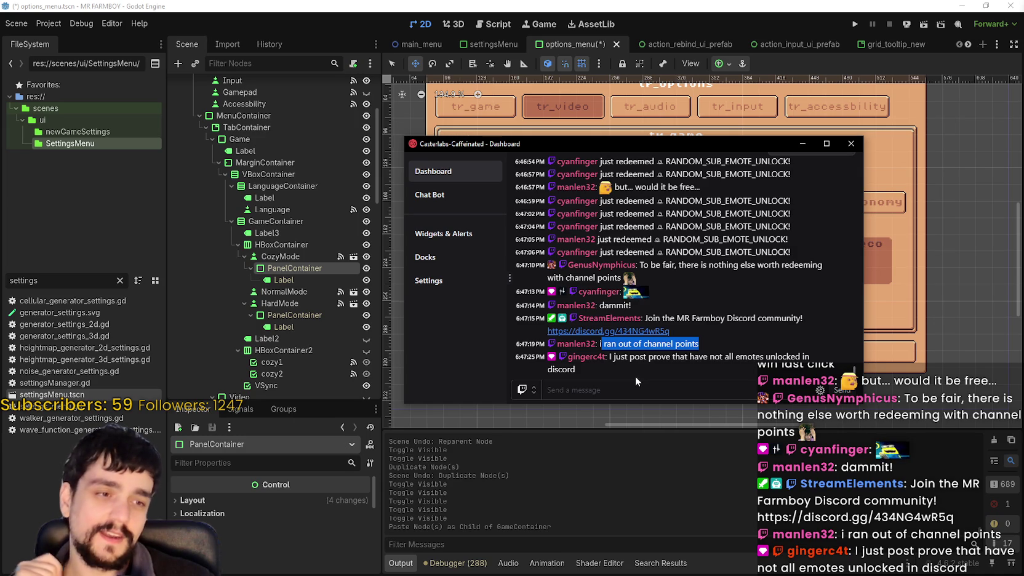
pyautogui.click(629, 378)
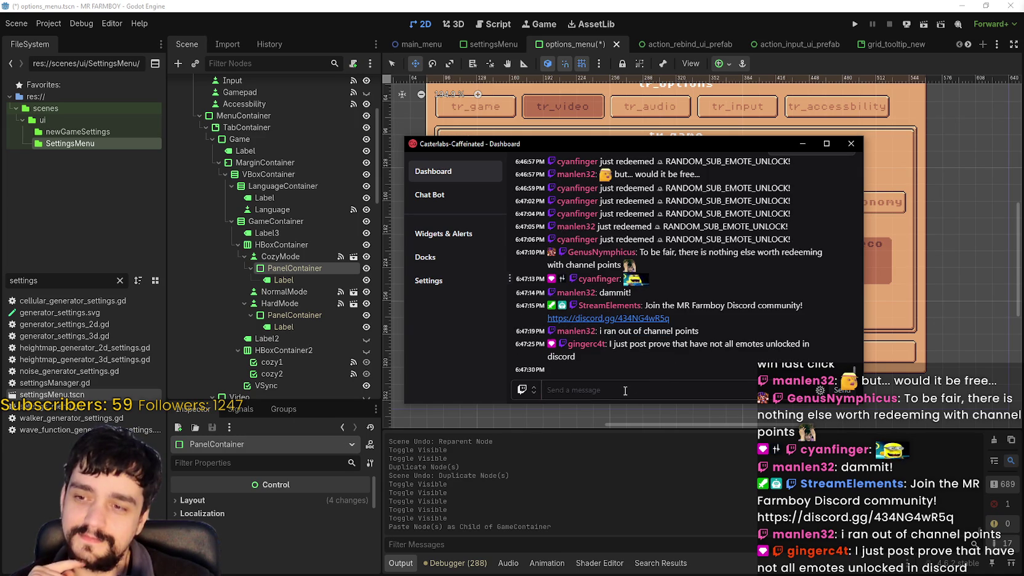
pyautogui.click(625, 389)
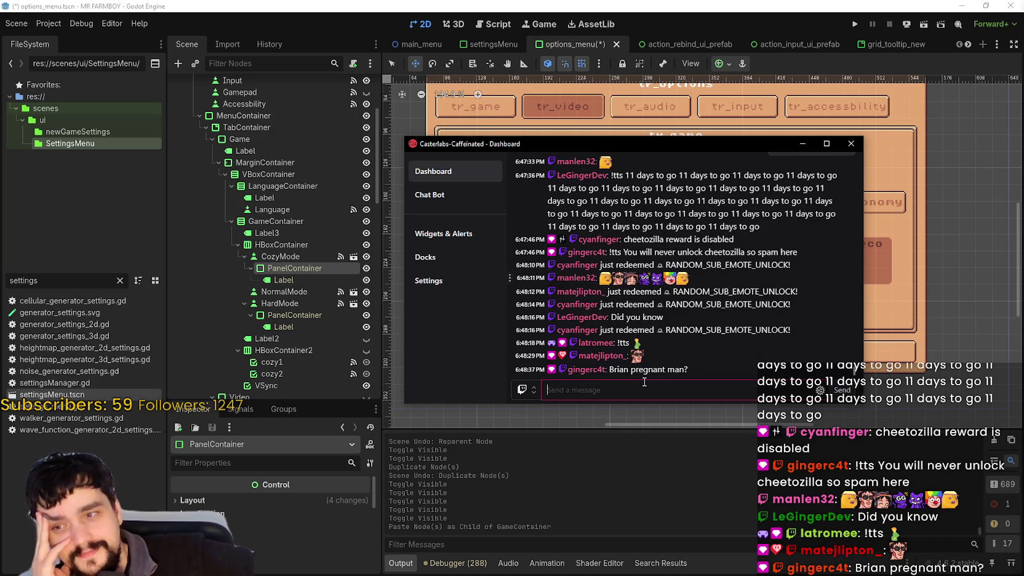
pyautogui.moveTo(702, 141)
pyautogui.mouseDown()
pyautogui.moveTo(806, 43)
pyautogui.moveTo(842, 43)
pyautogui.mouseUp()
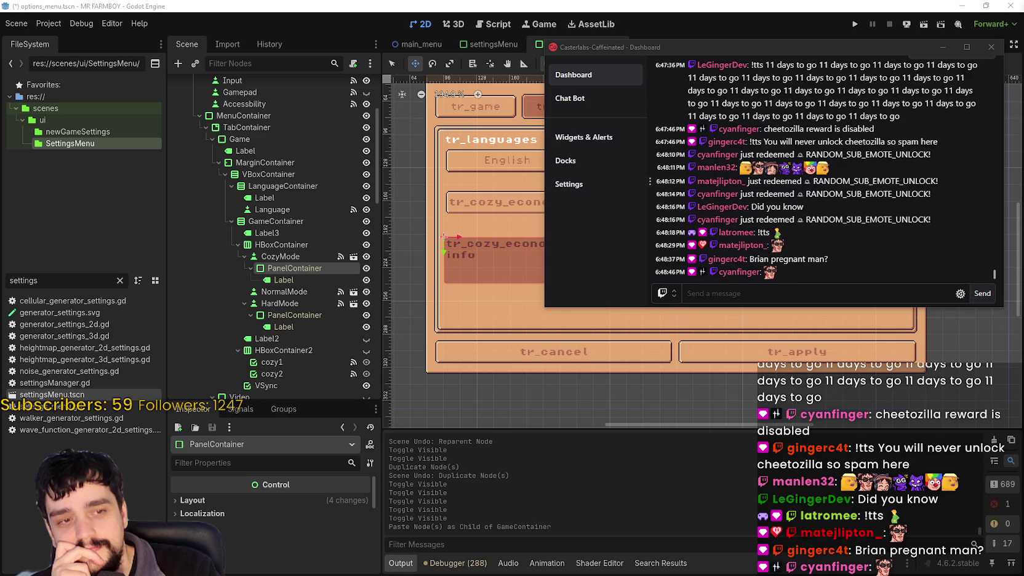
# Make the 'Merchant System reworked' line bold in the Steam event changelog
pyautogui.hotkey('alt', 'Tab')
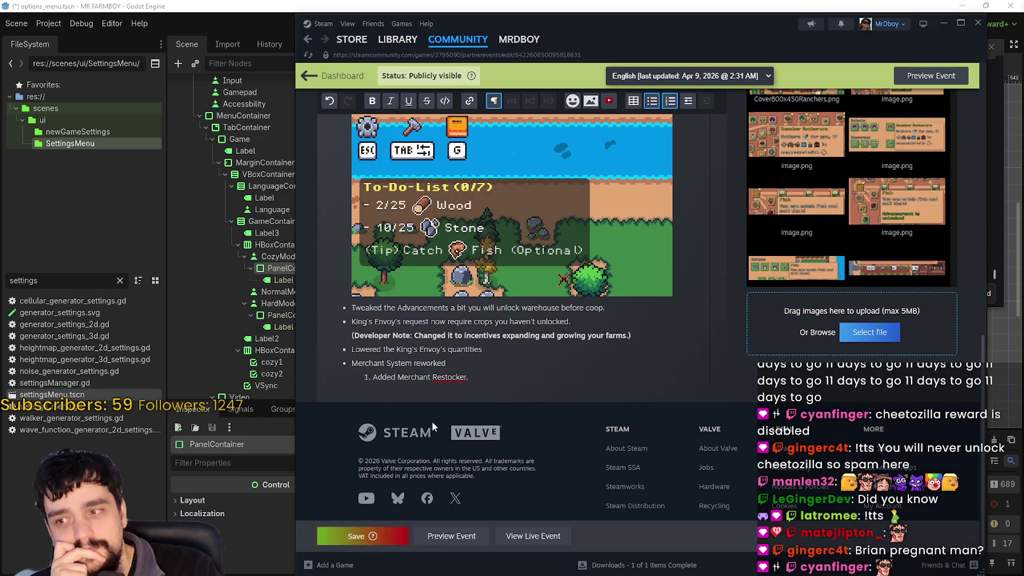
pyautogui.click(519, 353)
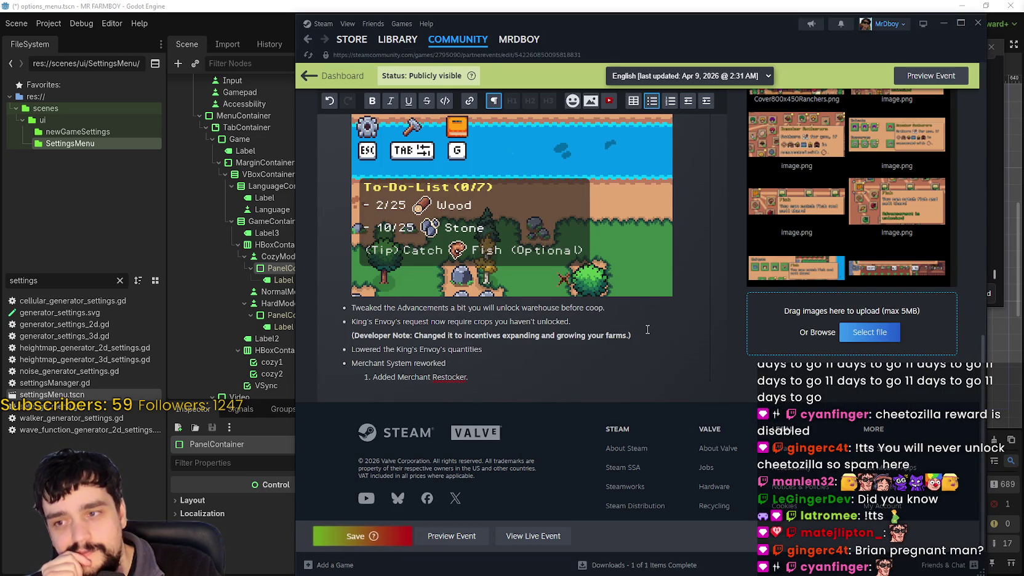
pyautogui.moveTo(372, 376); pyautogui.dragTo(526, 437)
pyautogui.moveTo(446, 363); pyautogui.dragTo(351, 363)
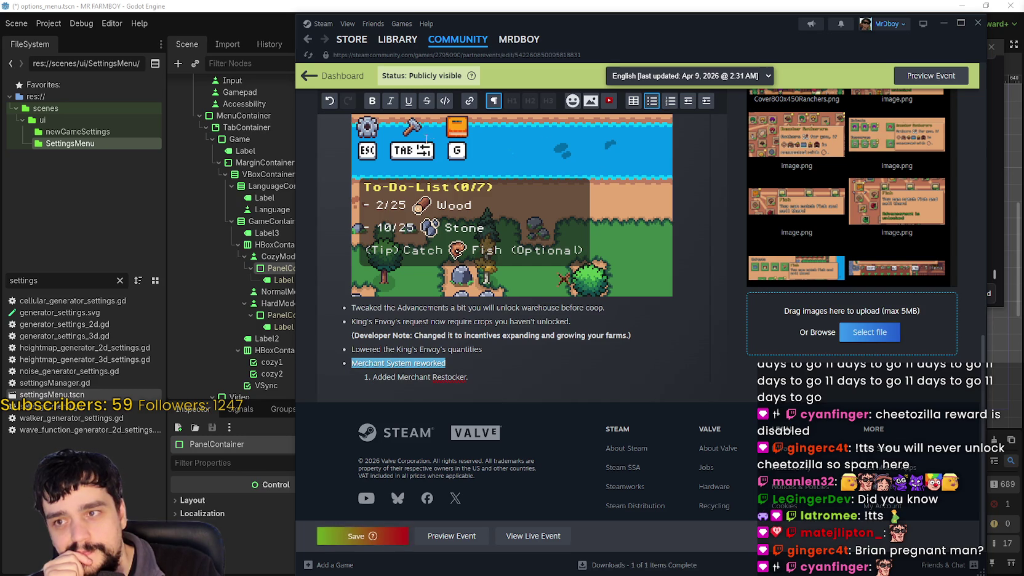
pyautogui.click(371, 102)
# Replace 'Restocker' with 'Supplier' in the changelog item and save the event
pyautogui.scroll(1, 475, 376)
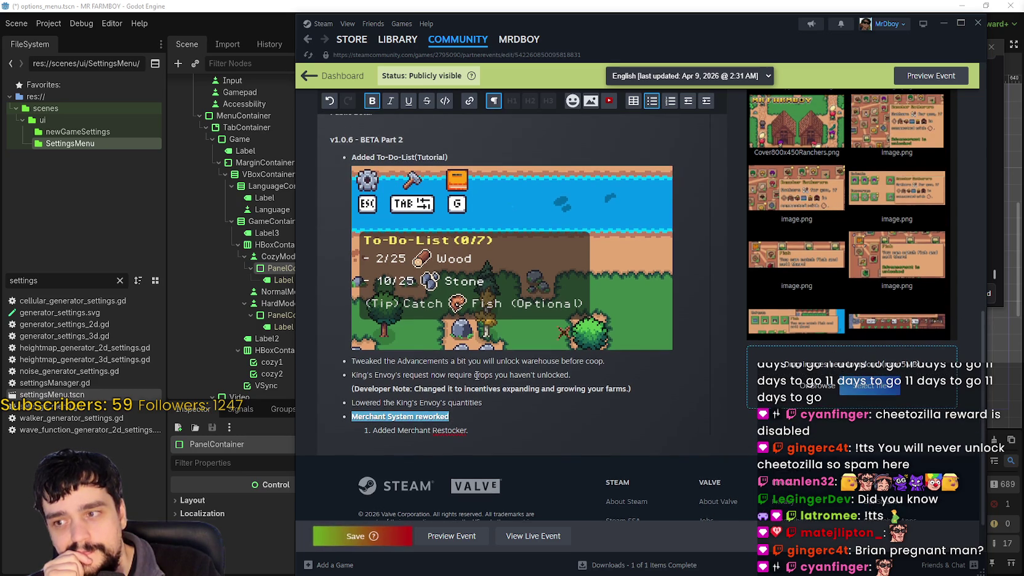
pyautogui.moveTo(433, 430); pyautogui.dragTo(465, 429)
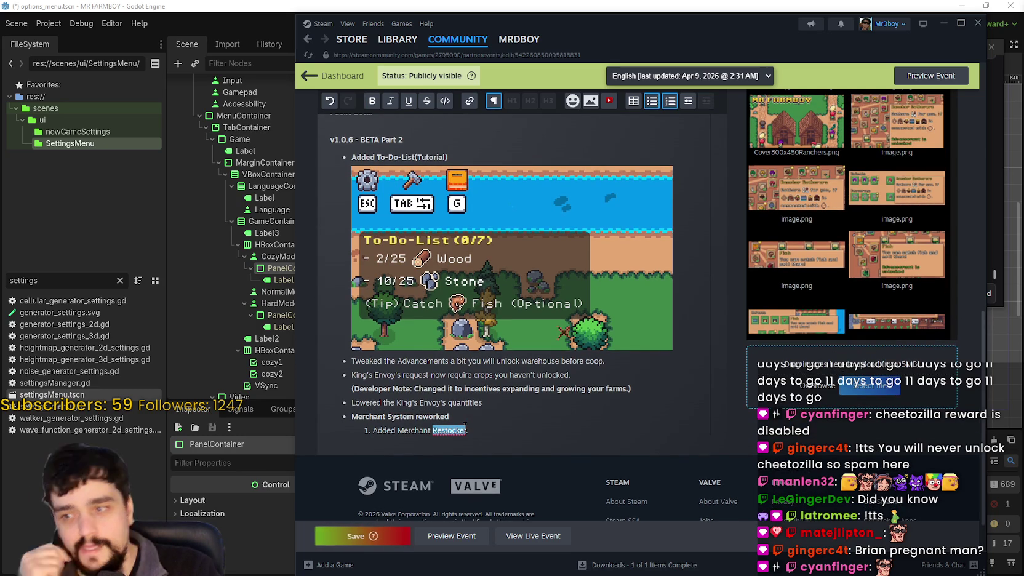
pyautogui.write('Supplier')
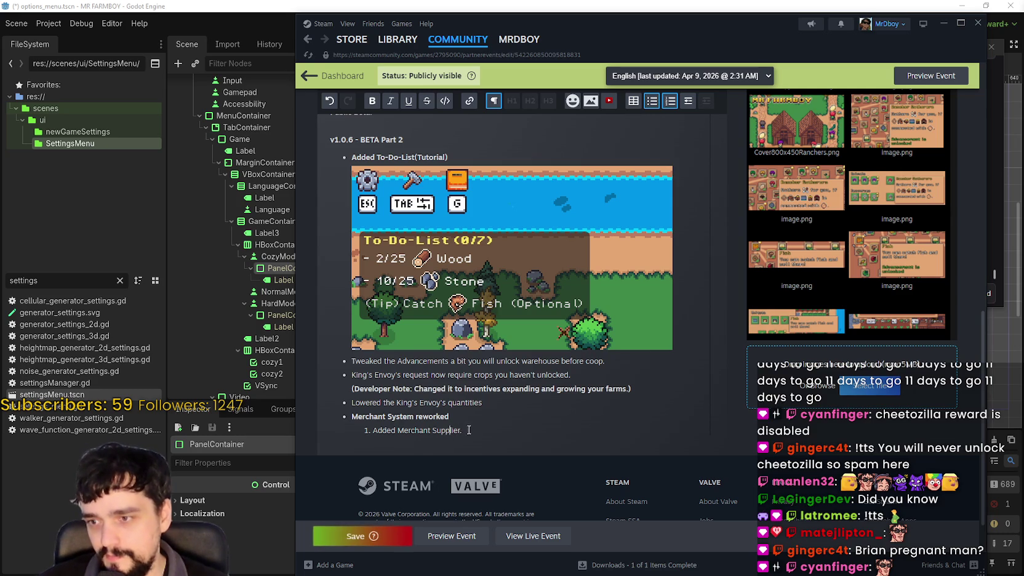
pyautogui.click(362, 534)
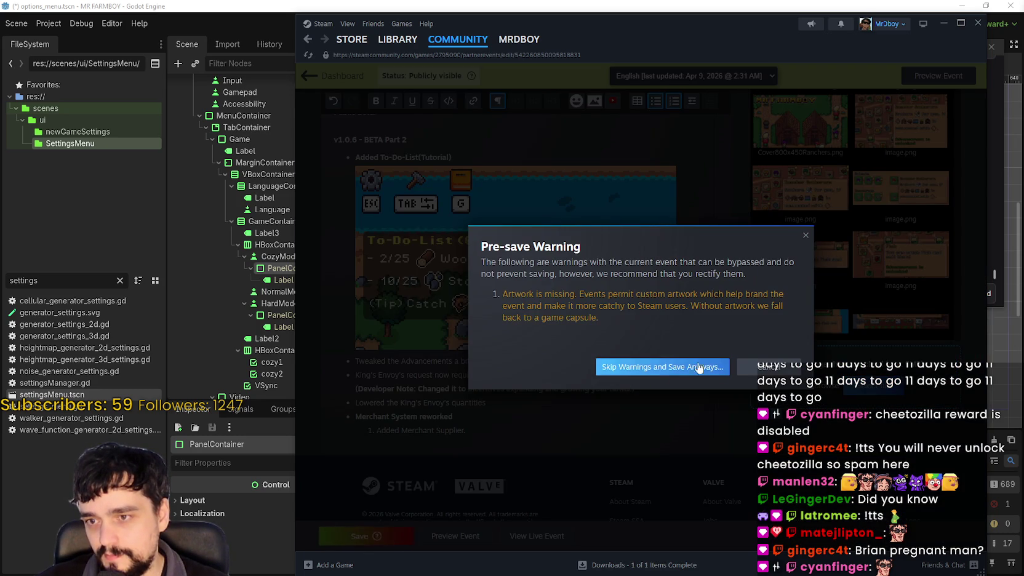
# Save past the warnings, then write an indented '(Developer Note:' line about the supplier's stock resupply
pyautogui.click(679, 367)
pyautogui.press('Return')
pyautogui.press('BackSpace')
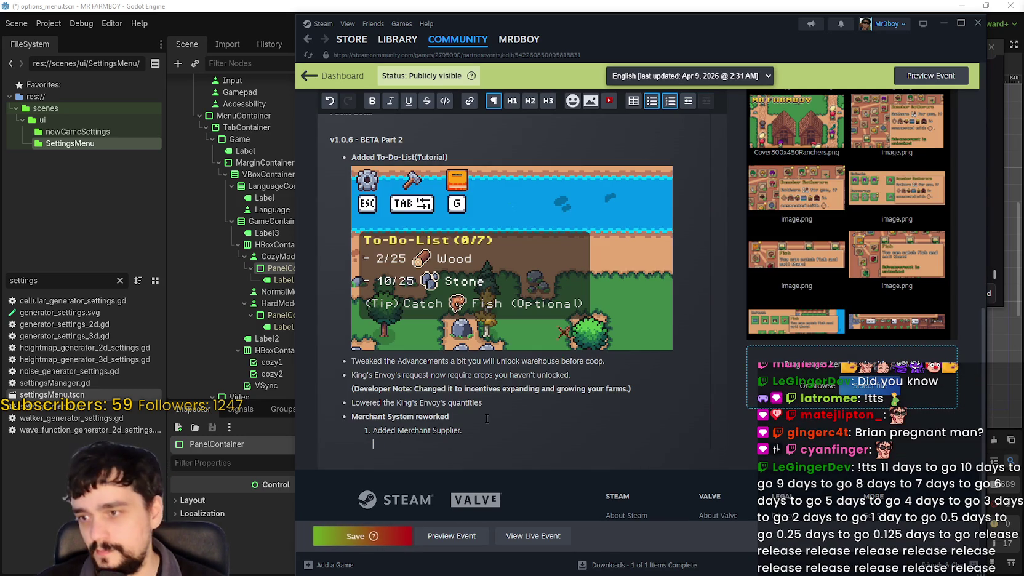
pyautogui.write('(Developer Note.')
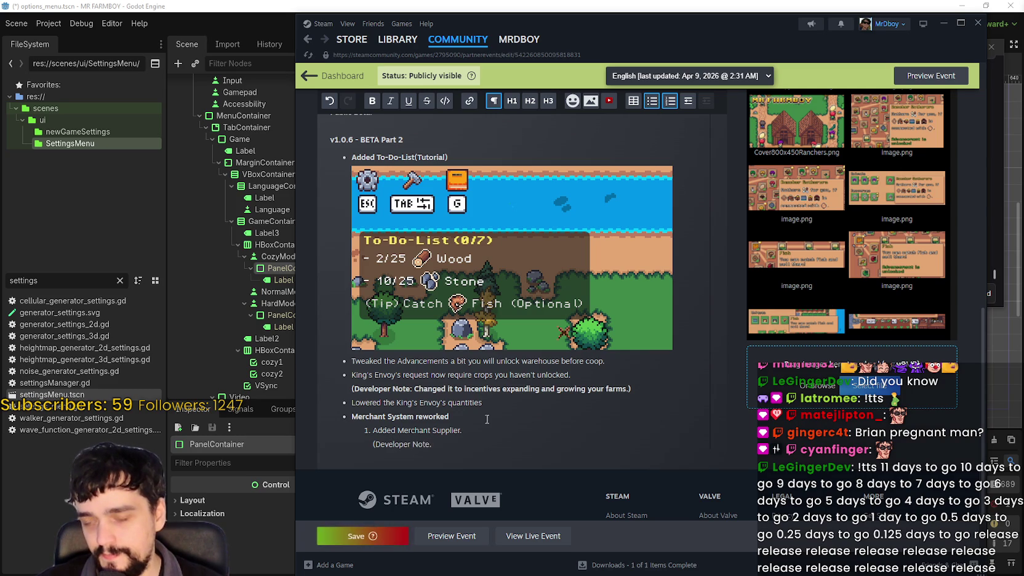
pyautogui.press('BackSpace')
pyautogui.write(':')
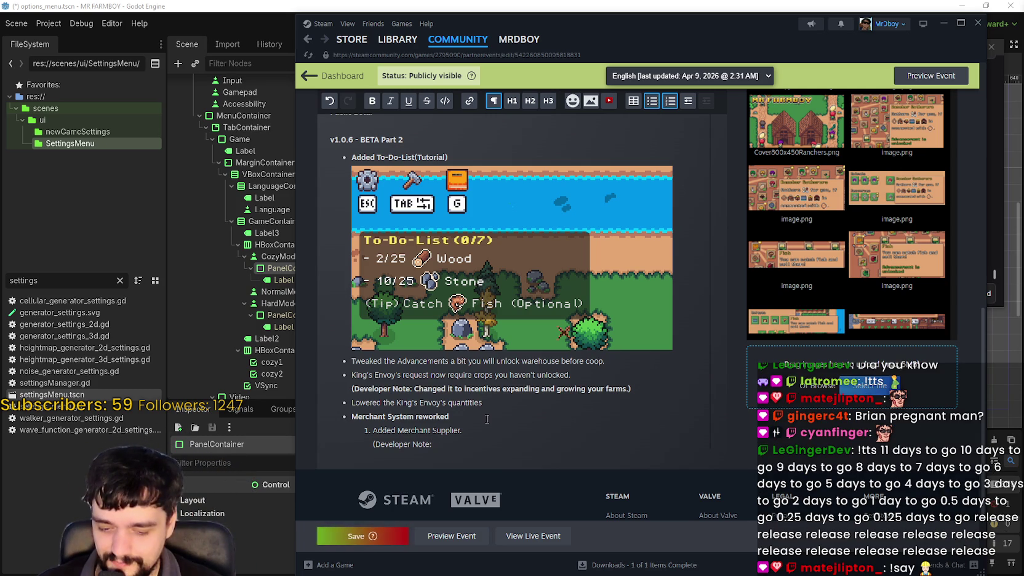
pyautogui.write('hey are')
pyautogui.press('BackSpace')
pyautogui.press('BackSpace')
pyautogui.press('BackSpace')
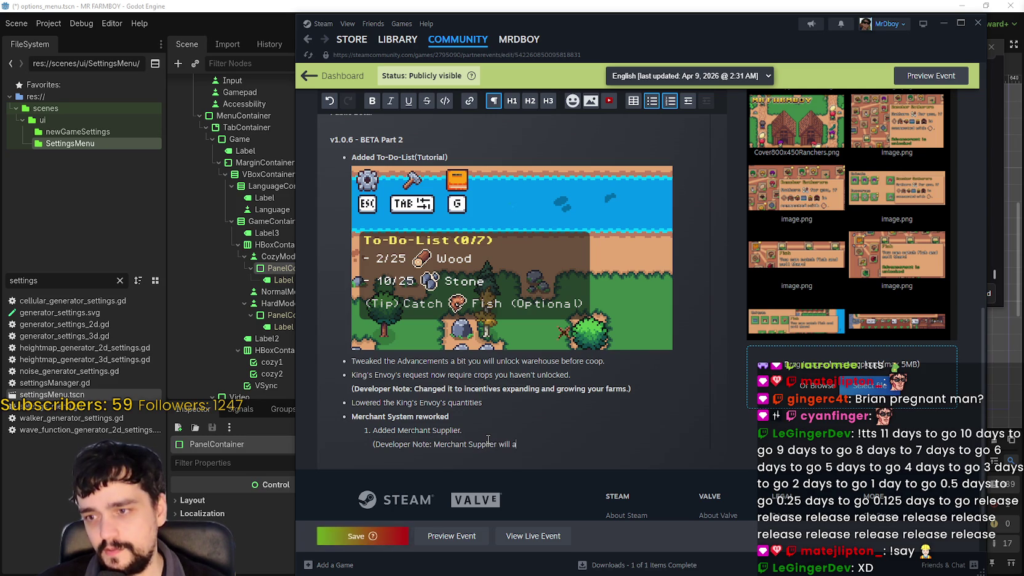
pyautogui.write('ve every 15 days to ress')
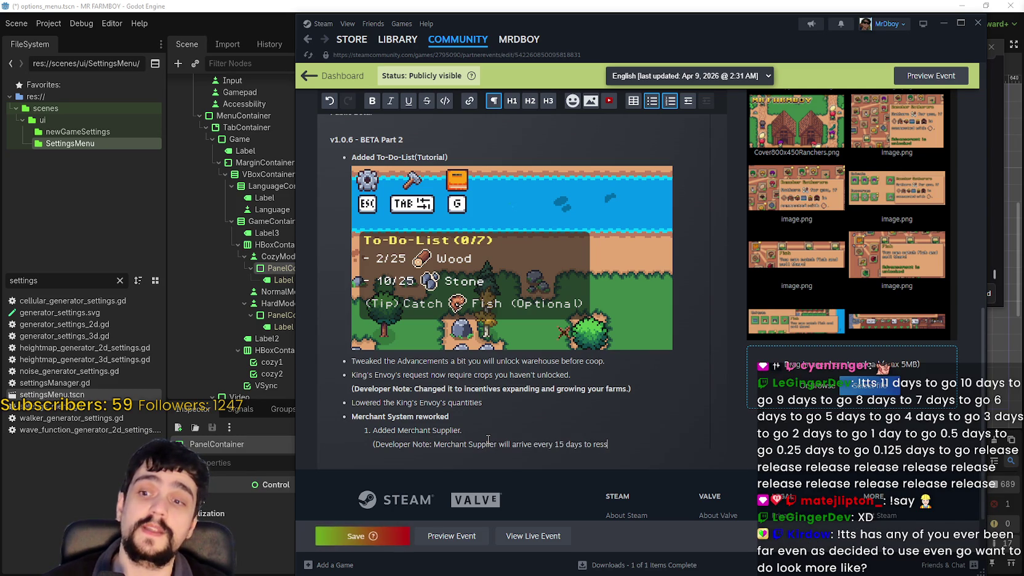
pyautogui.press('BackSpace')
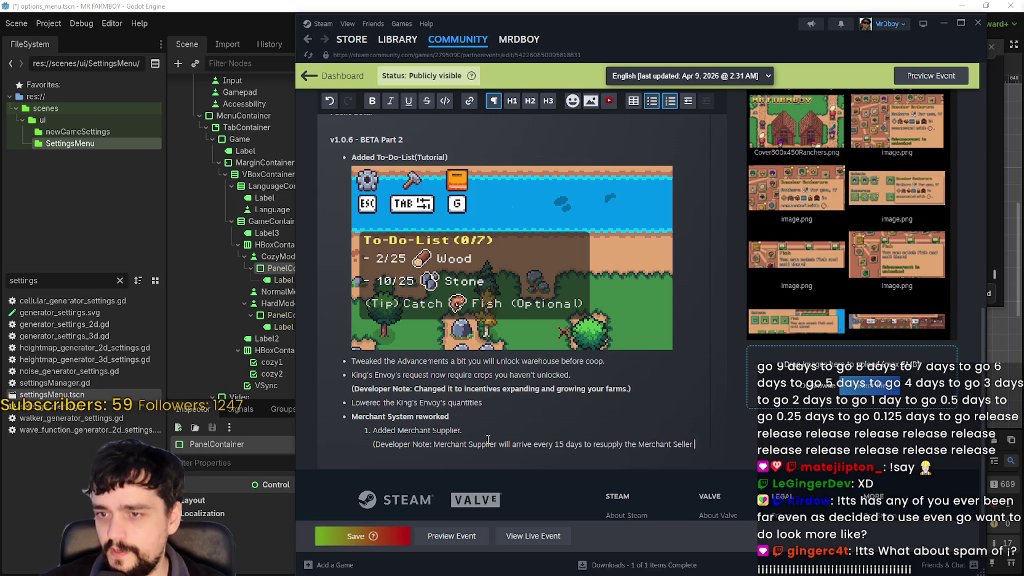
pyautogui.write('Stock.')
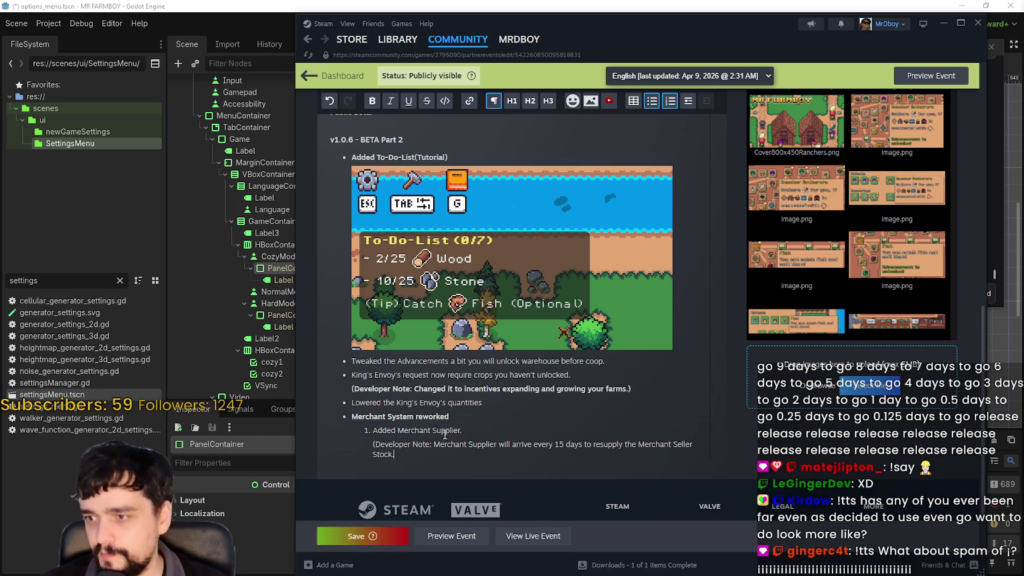
# Remove the Developer Note prefix and move the 15-day resupply sentence into numbered item 2
pyautogui.moveTo(436, 445); pyautogui.dragTo(374, 440)
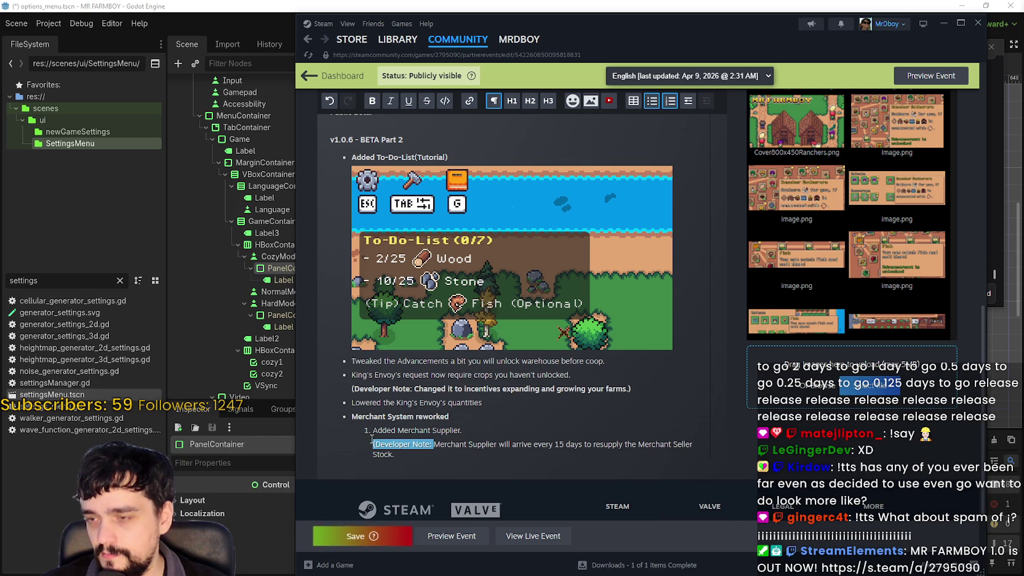
pyautogui.press('BackSpace')
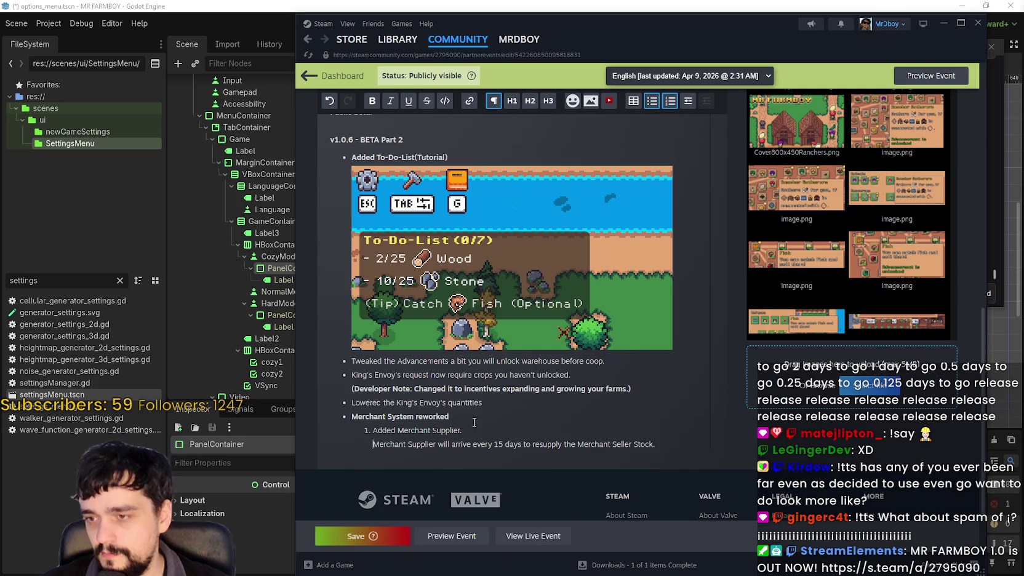
pyautogui.press('Return')
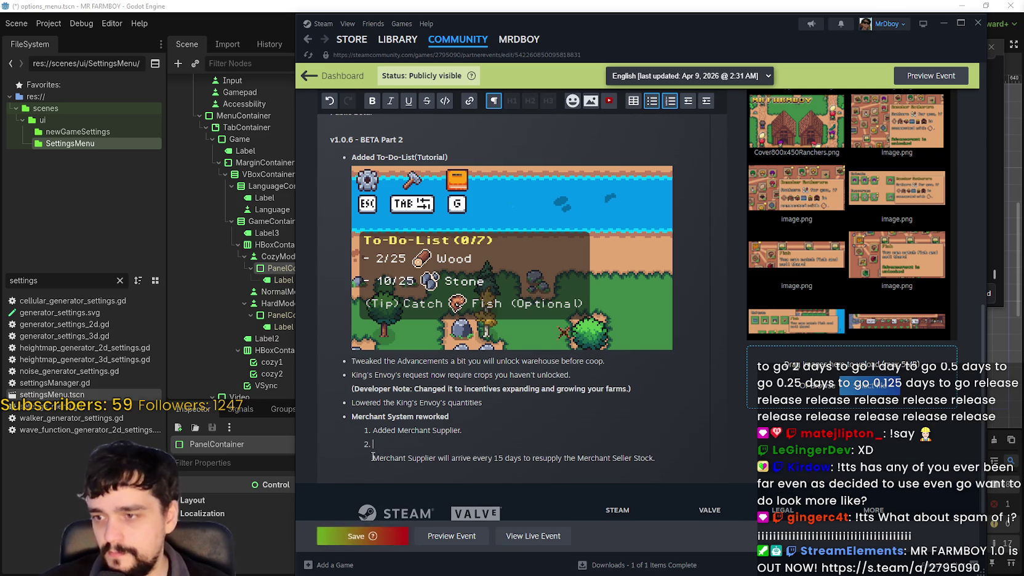
pyautogui.moveTo(372, 458)
pyautogui.mouseDown()
pyautogui.moveTo(630, 467)
pyautogui.moveTo(319, 460)
pyautogui.mouseUp()
pyautogui.hotkey('ctrl', 'c')
pyautogui.press('Up')
pyautogui.hotkey('ctrl', 'v')
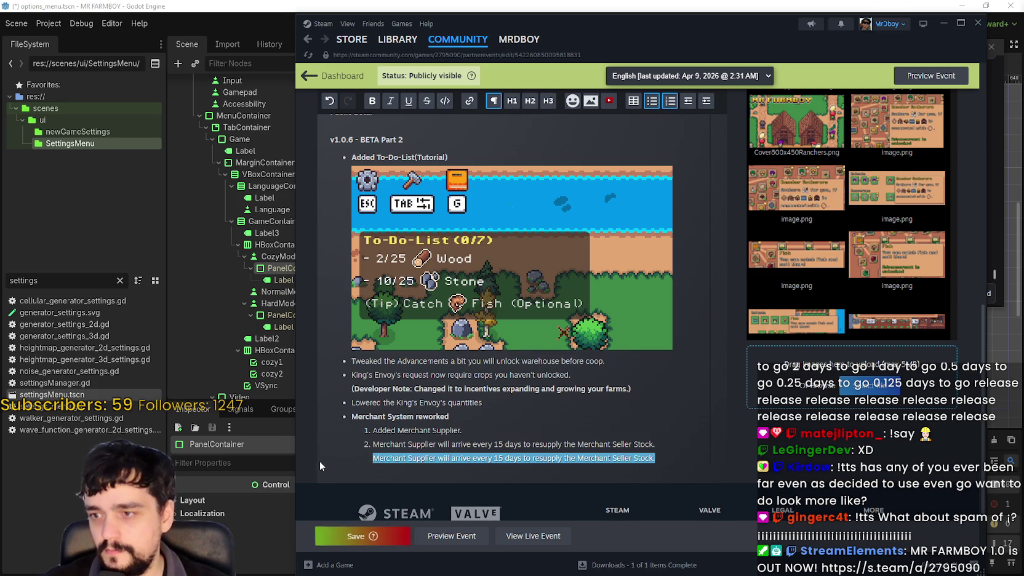
pyautogui.press('BackSpace')
pyautogui.press('BackSpace')
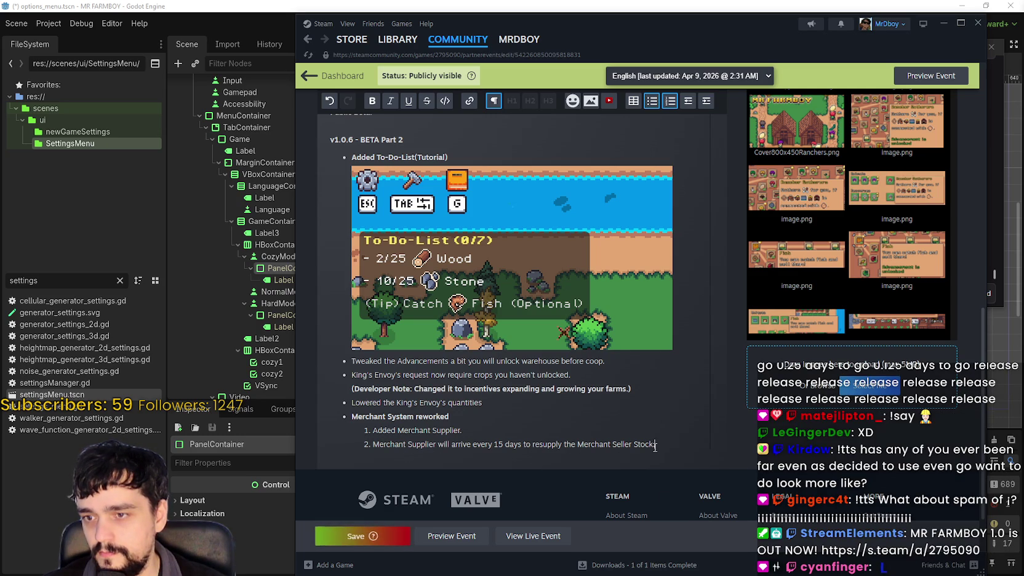
# Save the edited event despite the missing-artwork warning and go to the Steam Store
pyautogui.click(383, 534)
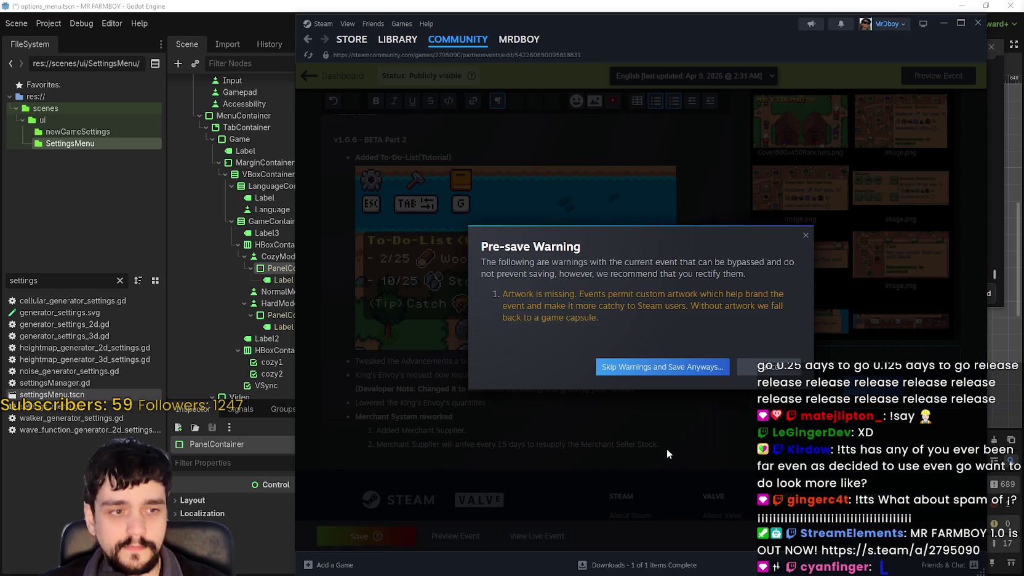
pyautogui.click(682, 366)
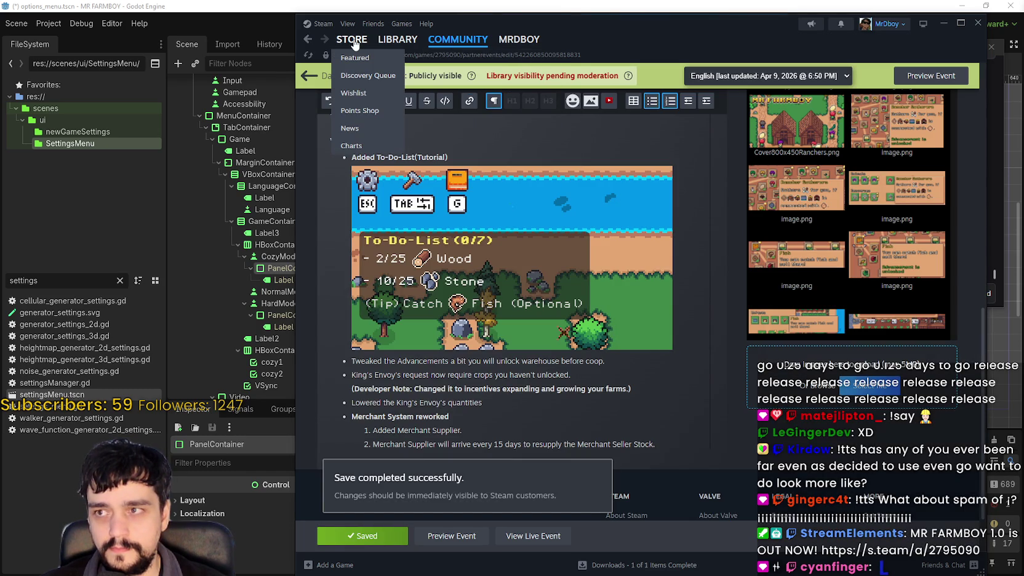
pyautogui.click(353, 42)
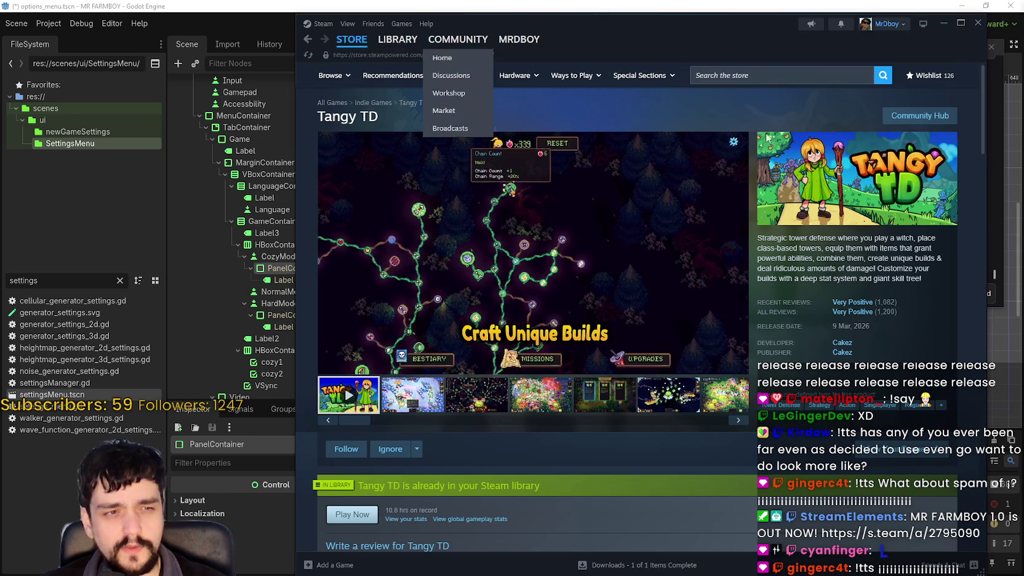
# Search the store for 'all hail', open All Hail the Orb, and copy its page URL
pyautogui.click(746, 74)
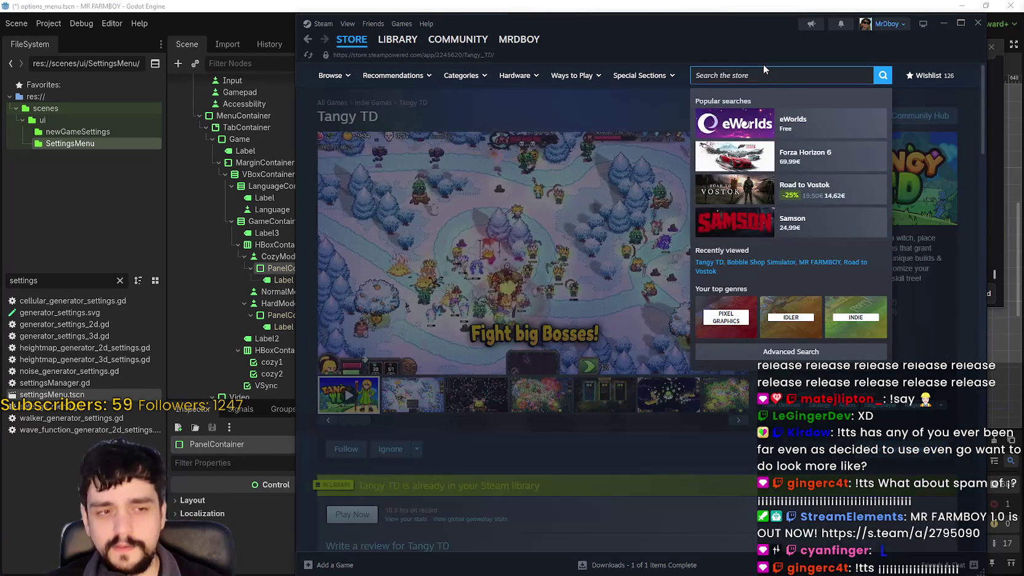
pyautogui.write('all hail')
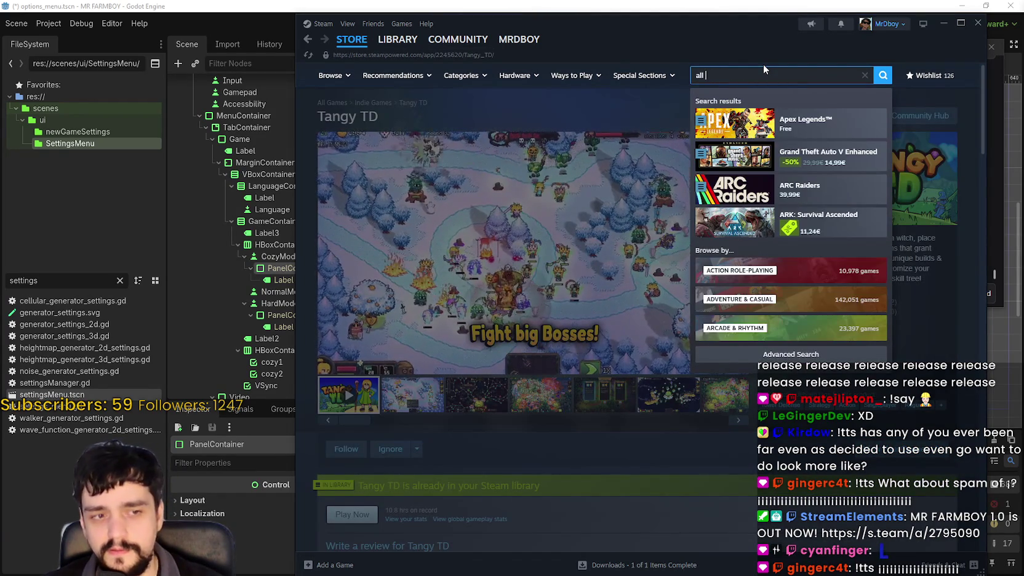
pyautogui.click(822, 113)
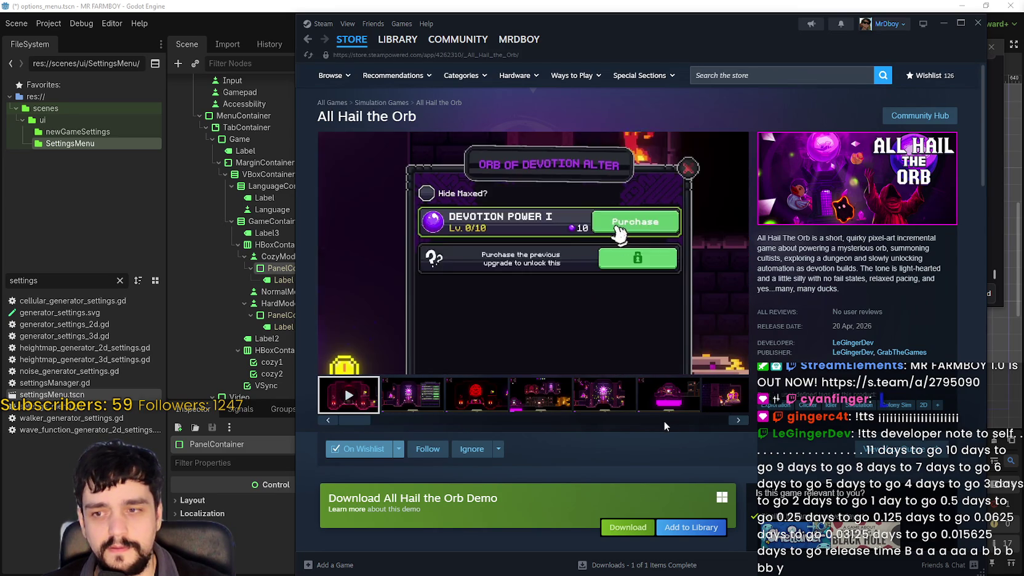
pyautogui.rightClick(675, 434)
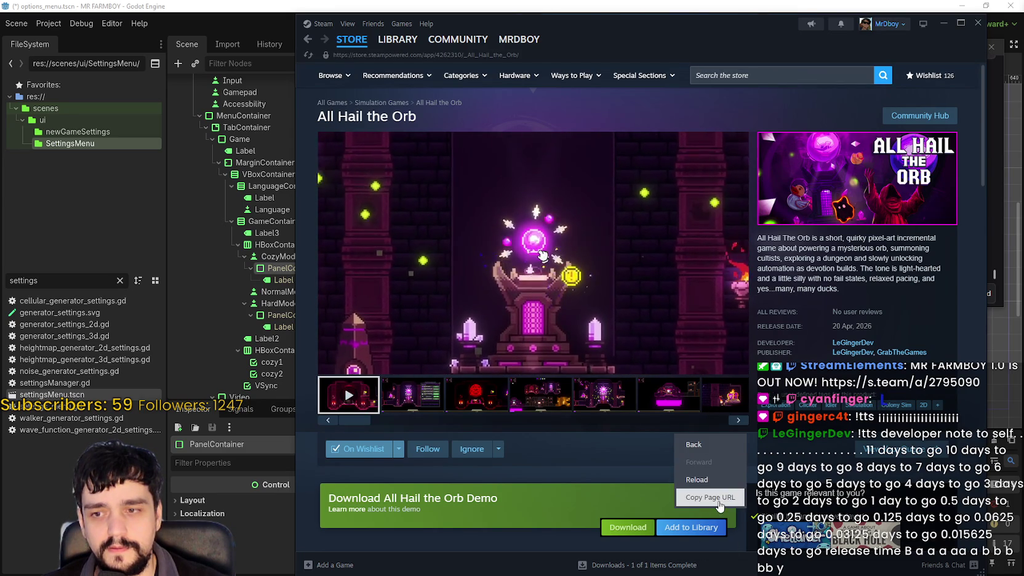
pyautogui.click(707, 497)
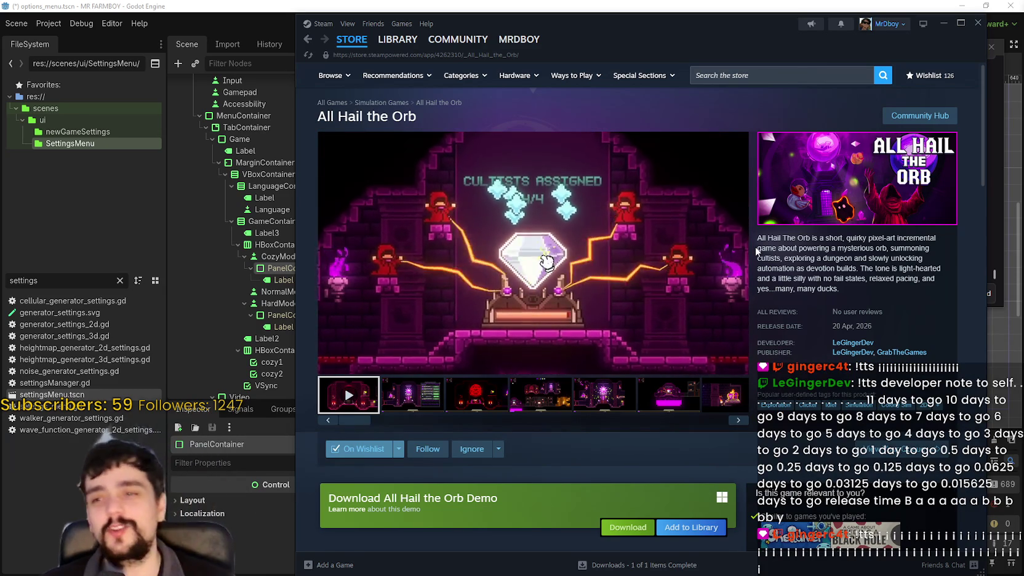
pyautogui.moveTo(704, 316)
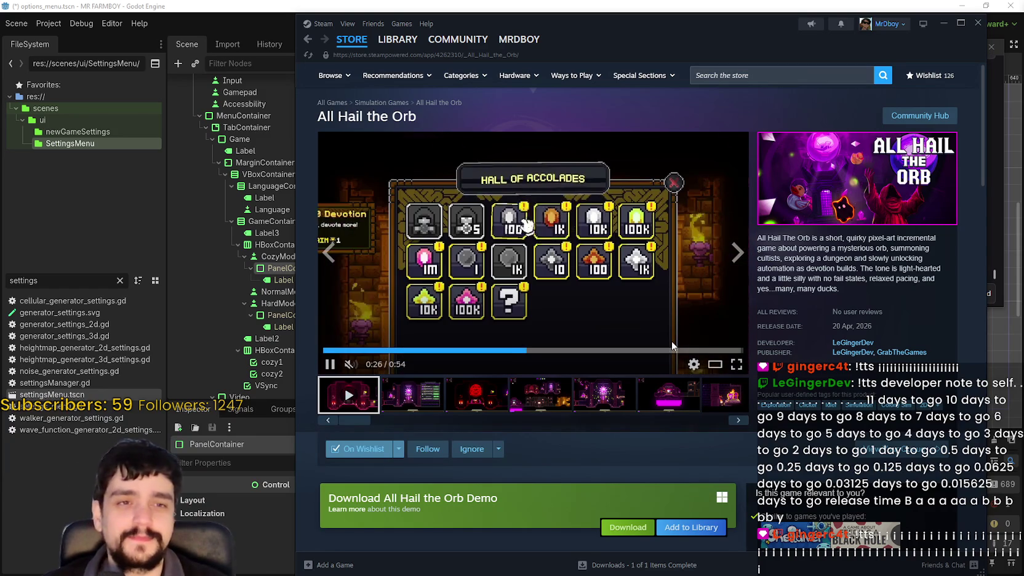
pyautogui.moveTo(748, 26); pyautogui.dragTo(628, 26)
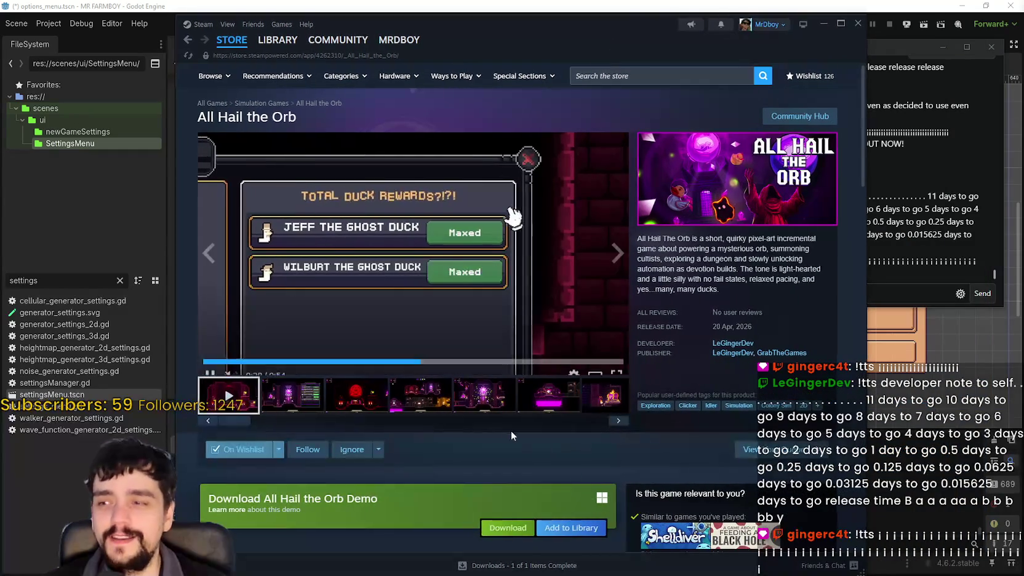
pyautogui.scroll(-3, 524, 437)
pyautogui.scroll(3, 424, 500)
pyautogui.scroll(-2, 333, 449)
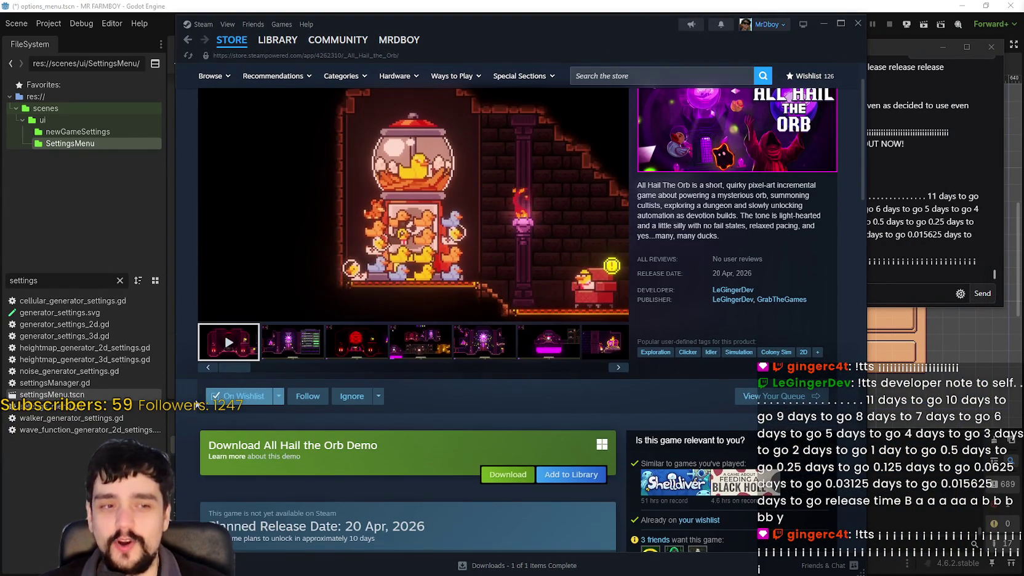
pyautogui.scroll(2, 267, 420)
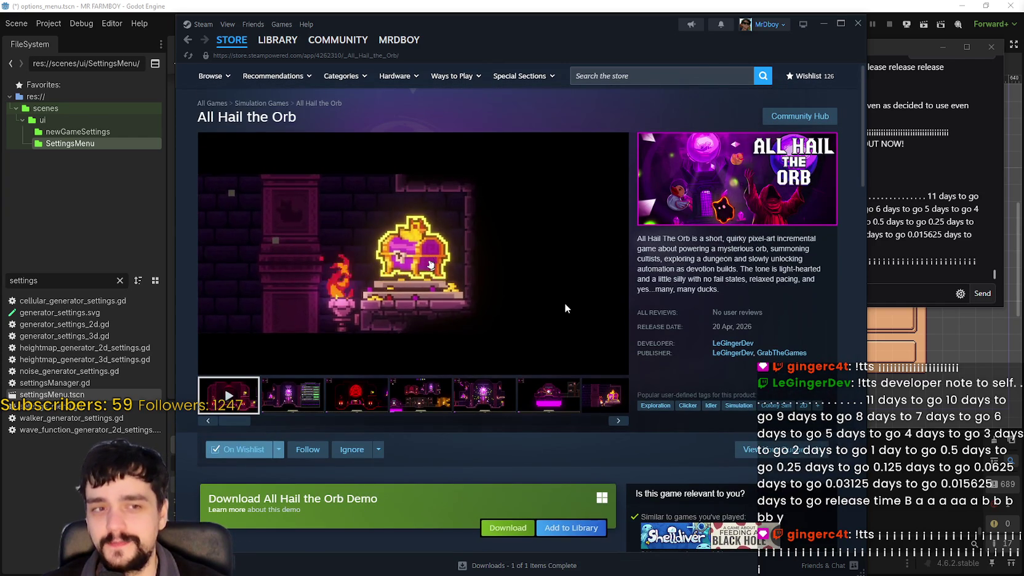
pyautogui.moveTo(579, 46); pyautogui.dragTo(562, 45)
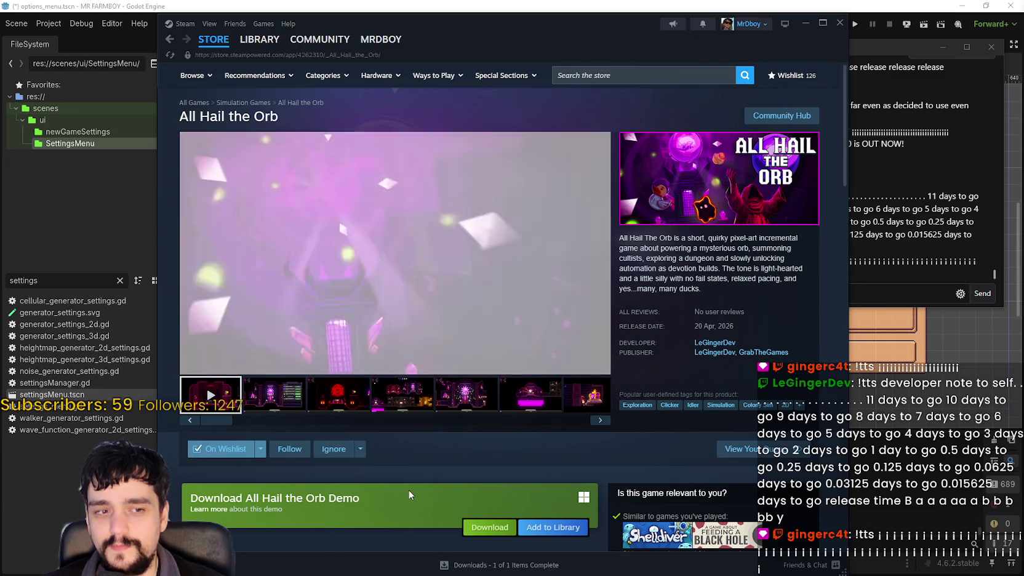
pyautogui.scroll(-3, 420, 467)
pyautogui.scroll(3, 420, 467)
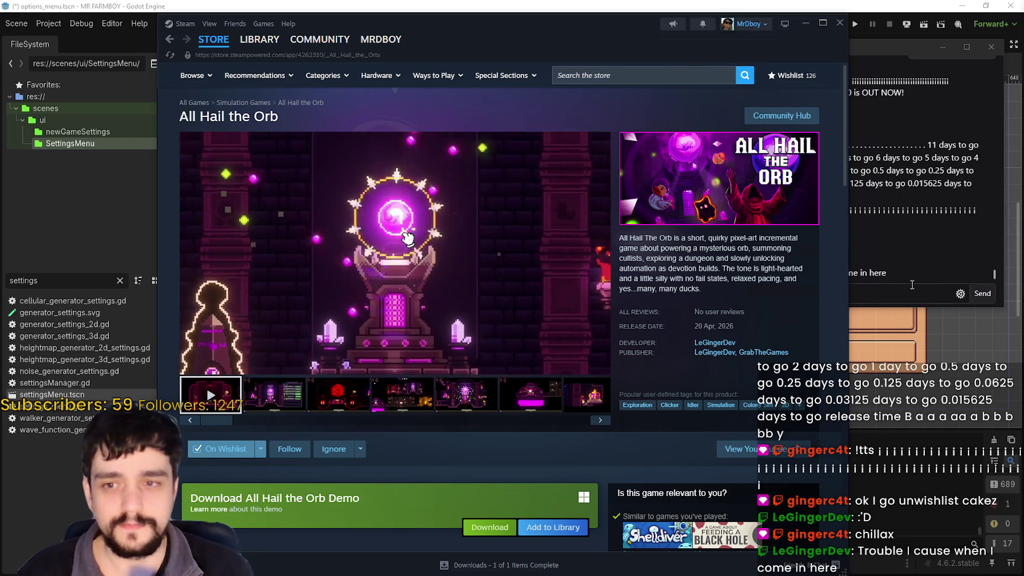
pyautogui.click(873, 46)
pyautogui.click(942, 47)
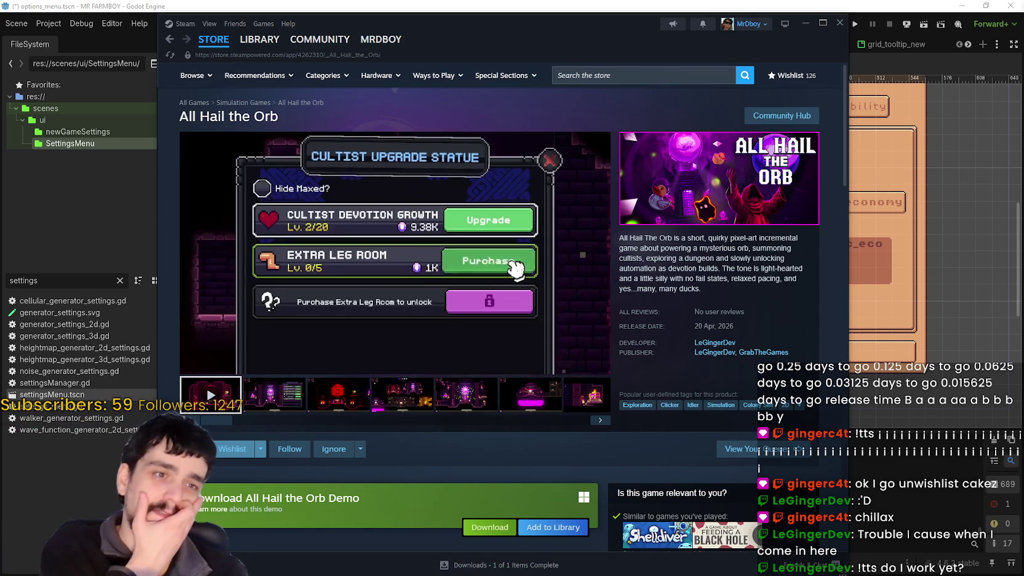
pyautogui.moveTo(490, 182)
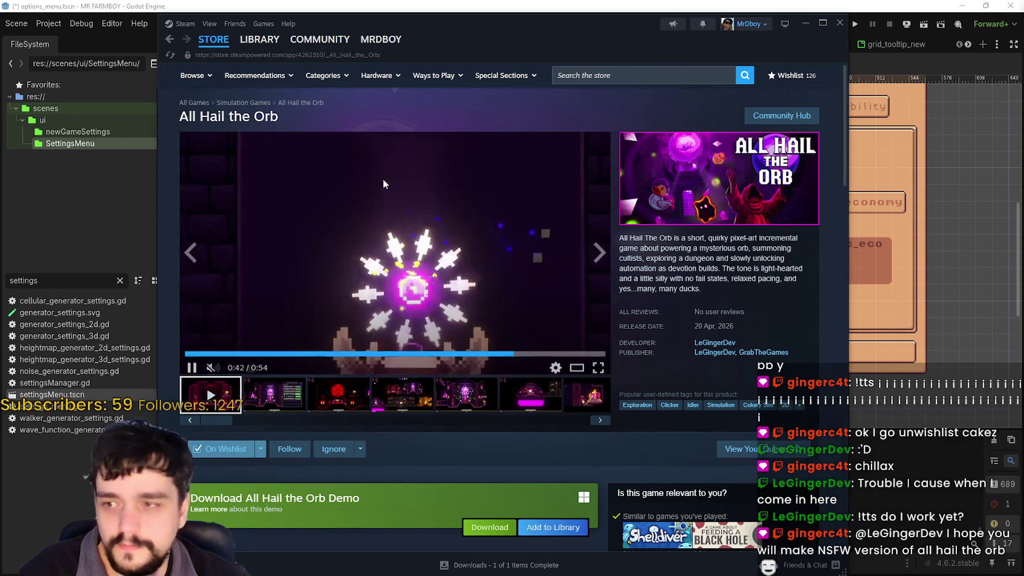
pyautogui.moveTo(210, 45)
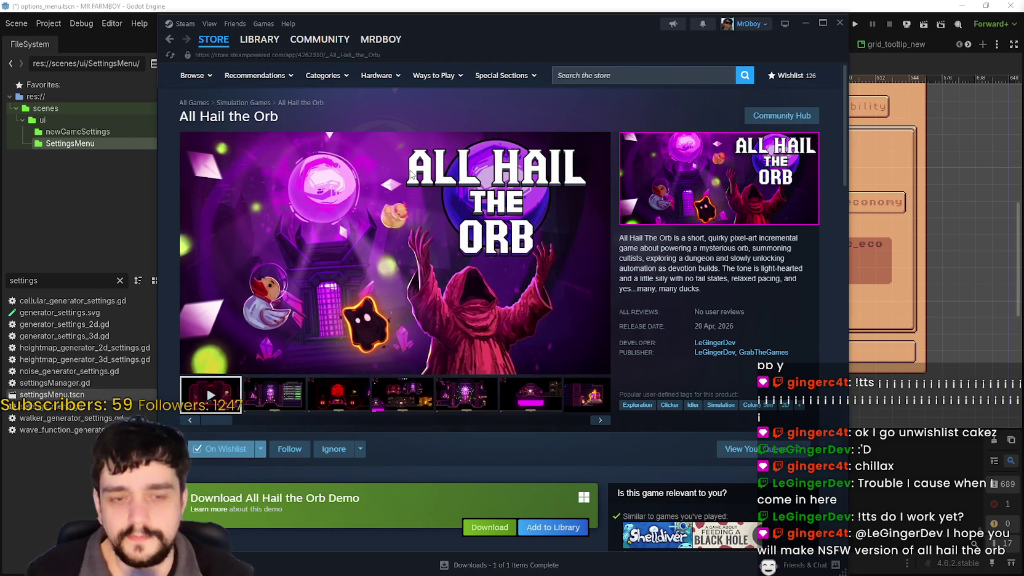
# Copy the All Hail the Orb page URL again and scroll through the store page
pyautogui.rightClick(709, 284)
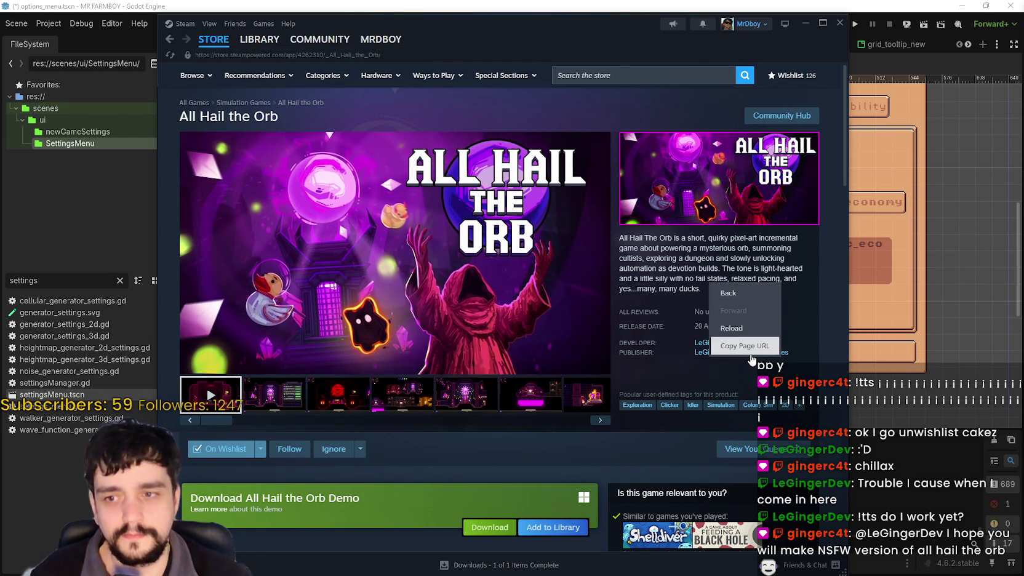
pyautogui.click(744, 346)
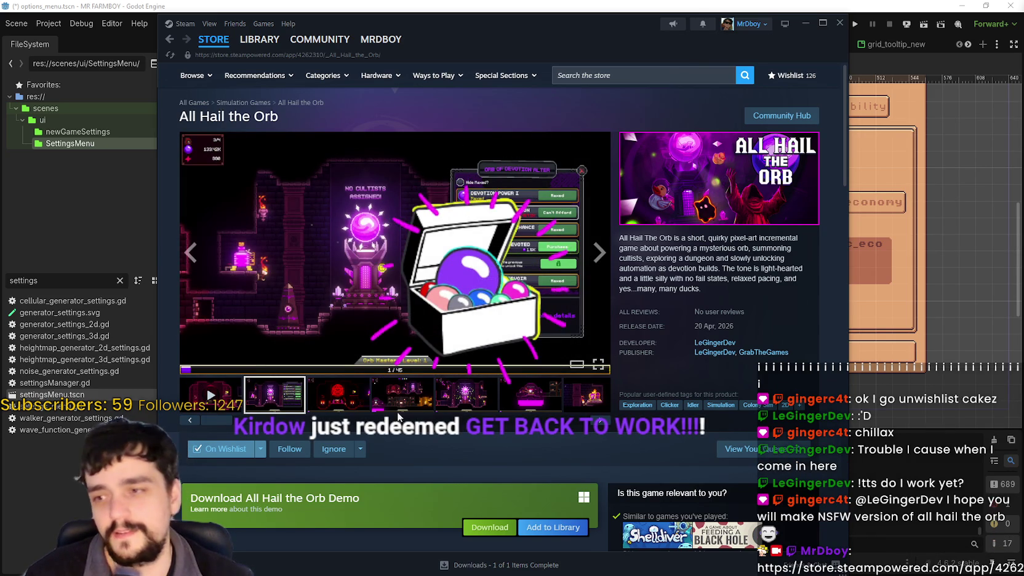
pyautogui.scroll(-3, 374, 400)
pyautogui.scroll(3, 374, 401)
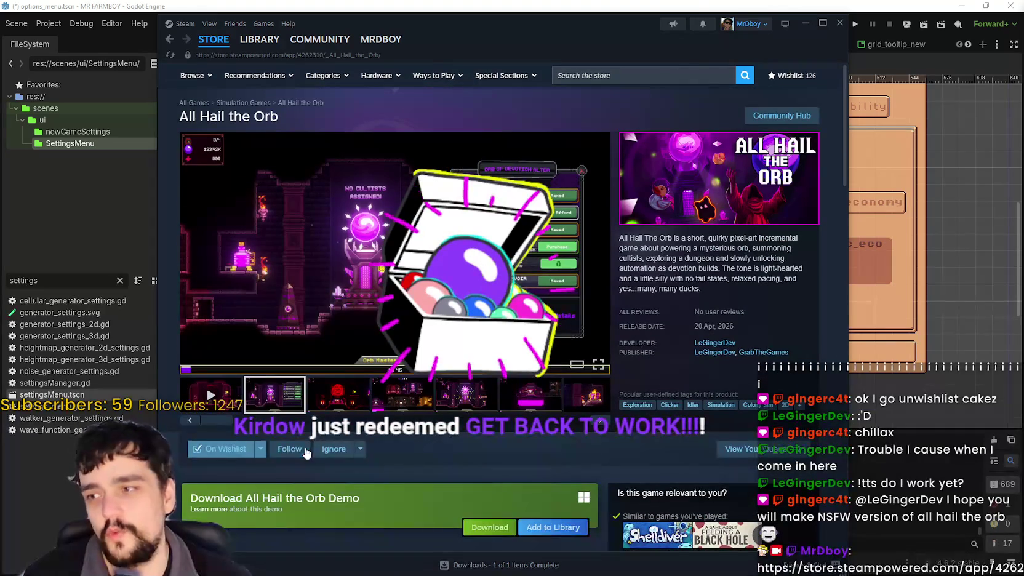
pyautogui.moveTo(552, 35); pyautogui.dragTo(617, 37)
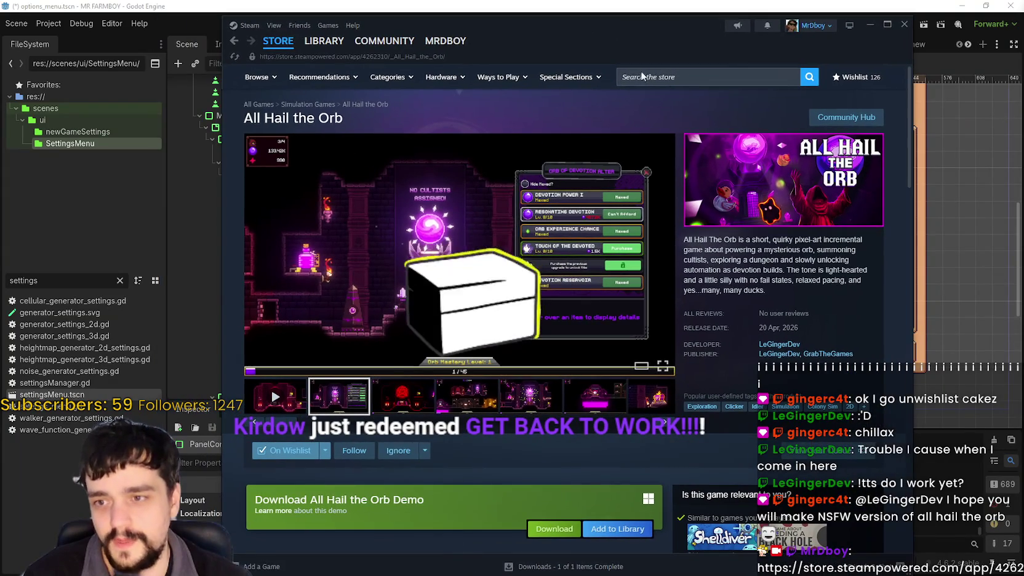
pyautogui.scroll(-3, 662, 340)
pyautogui.scroll(-2, 662, 340)
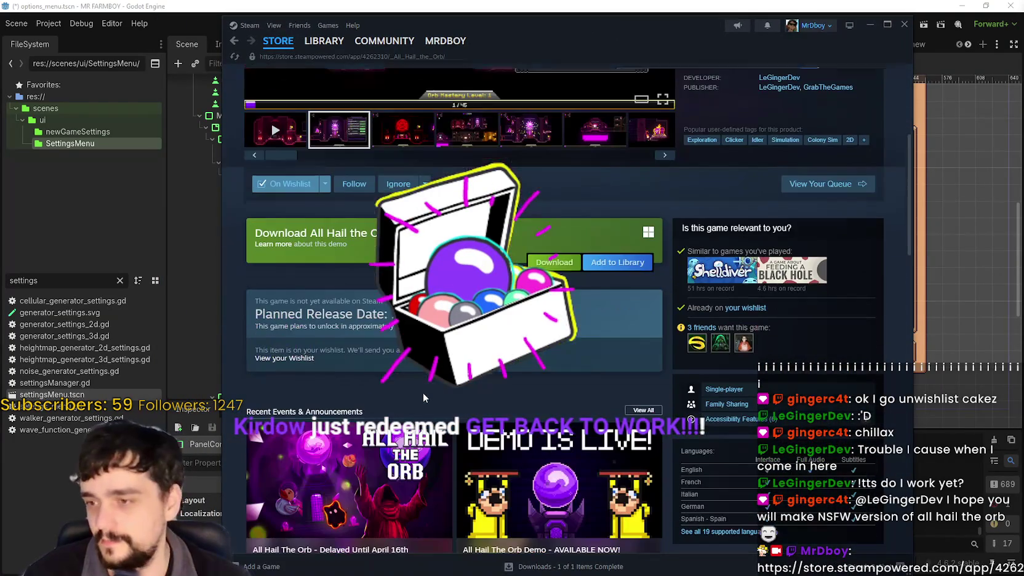
pyautogui.scroll(2, 661, 340)
pyautogui.scroll(3, 539, 290)
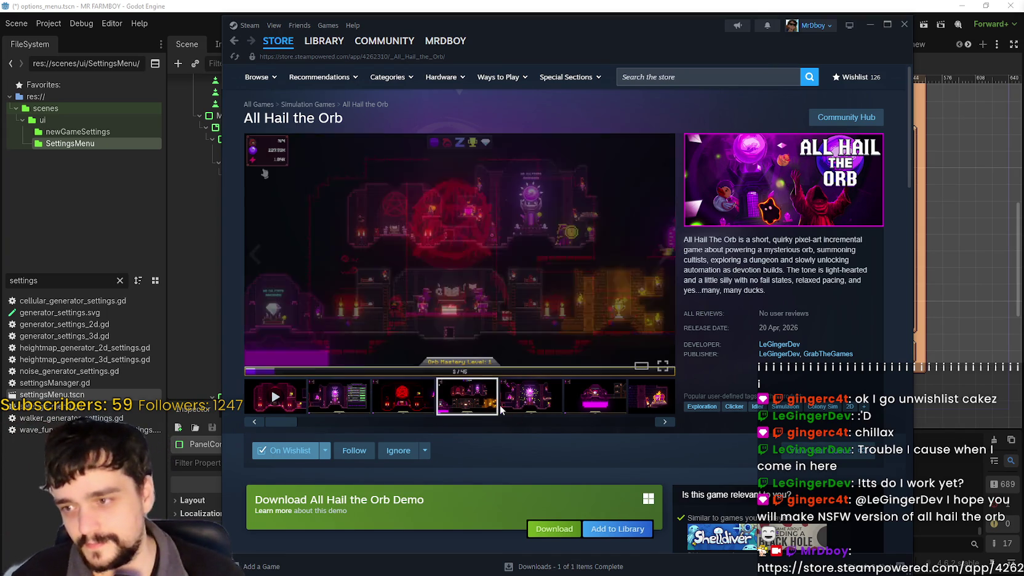
# Browse the orb, treasure chest and golden dungeon screenshots, then return to the Godot editor
pyautogui.click(501, 406)
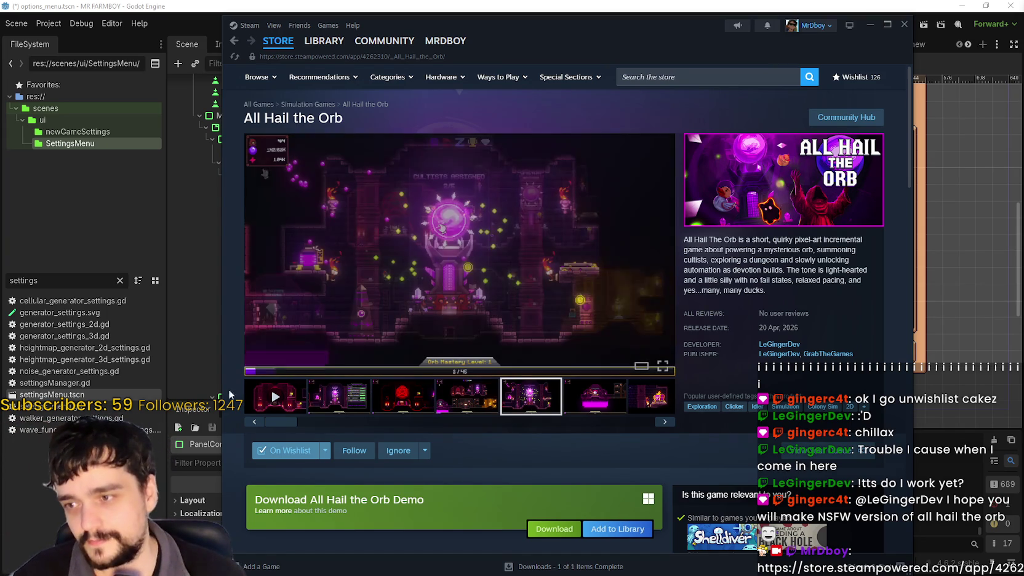
pyautogui.moveTo(278, 422); pyautogui.dragTo(582, 430)
pyautogui.click(582, 429)
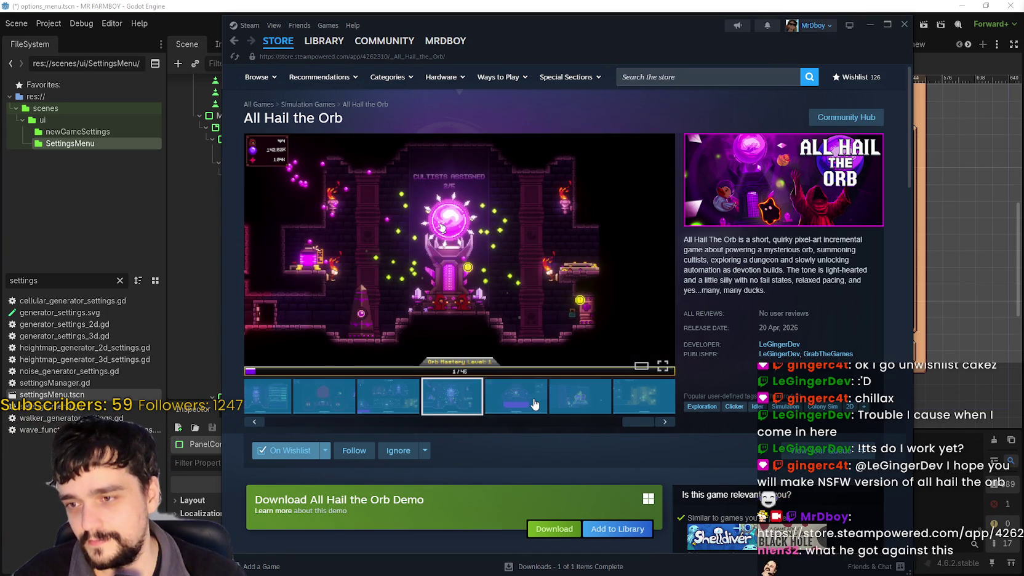
pyautogui.click(578, 411)
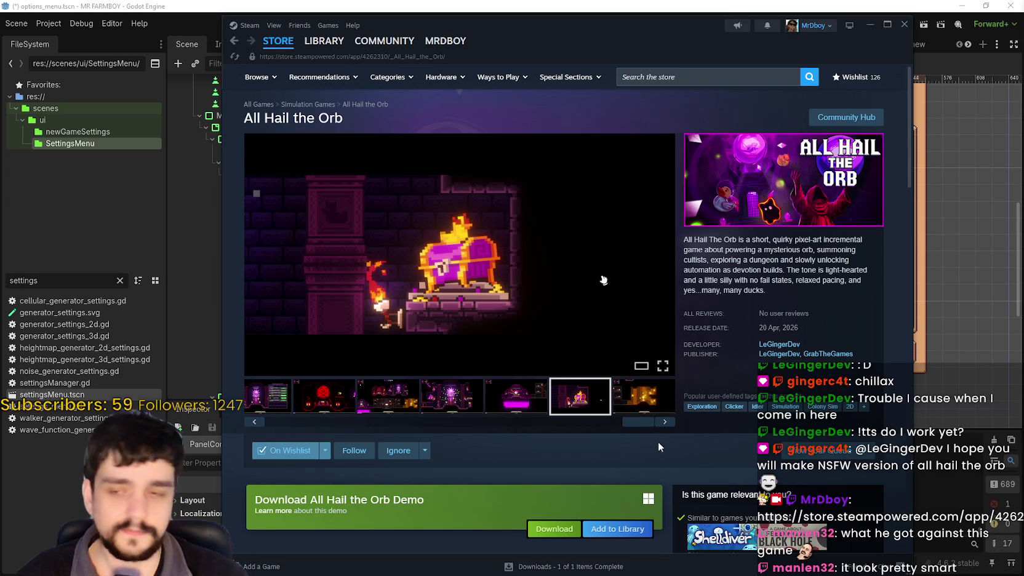
pyautogui.click(618, 404)
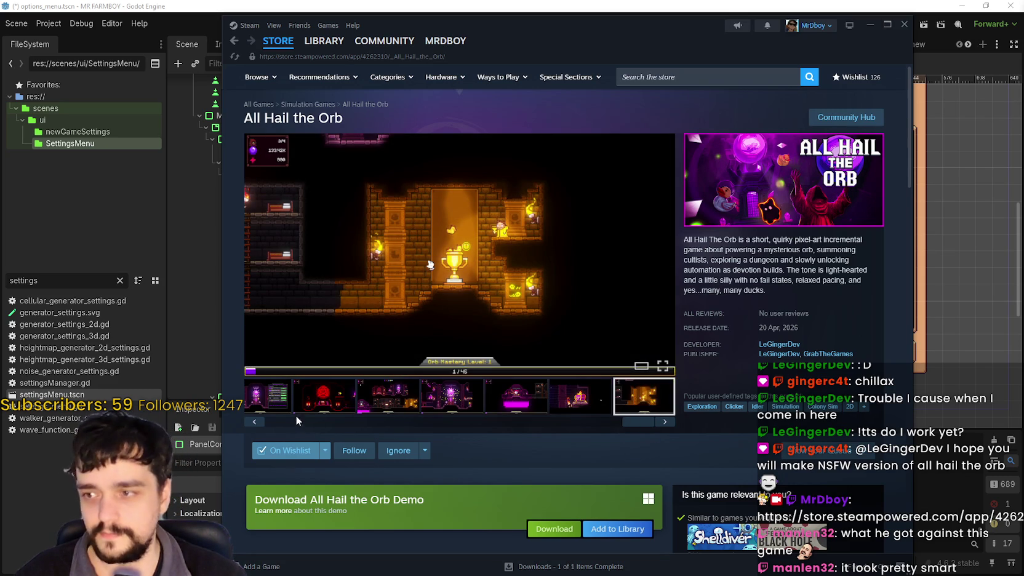
pyautogui.click(289, 422)
pyautogui.scroll(-3, 503, 447)
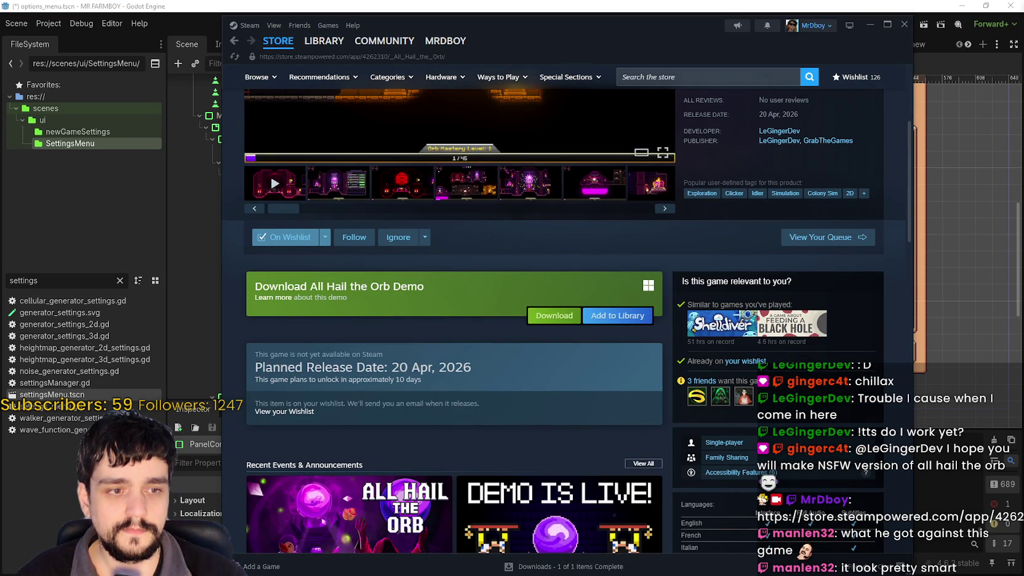
pyautogui.scroll(3, 529, 320)
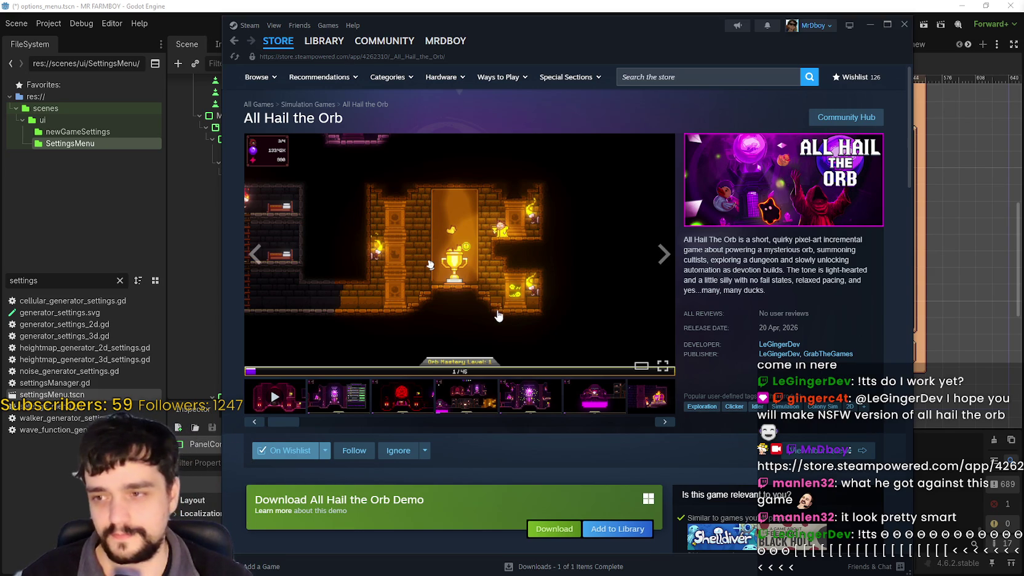
pyautogui.click(338, 396)
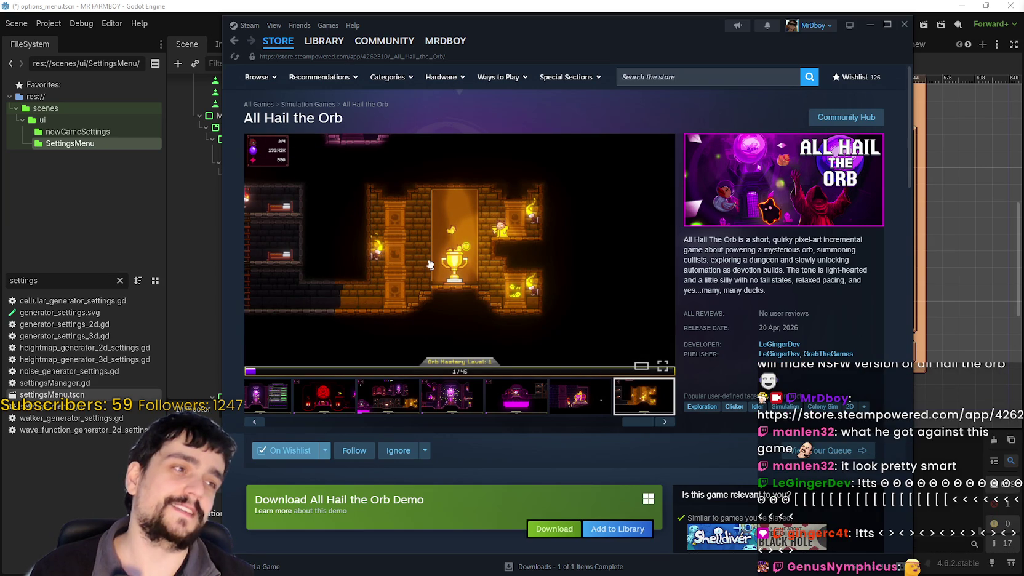
pyautogui.moveTo(250, 56)
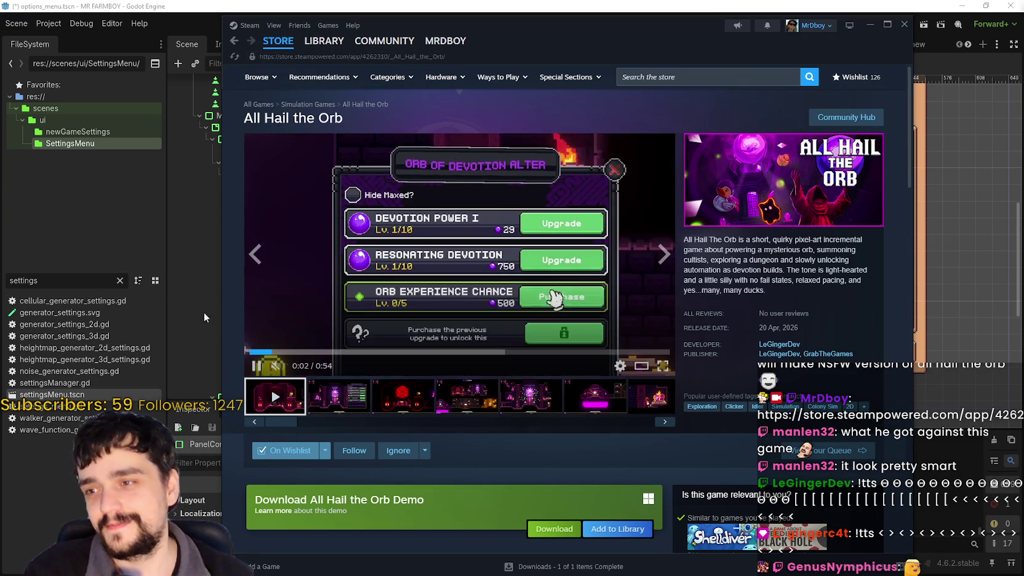
pyautogui.click(269, 1)
pyautogui.scroll(-3, 509, 277)
pyautogui.scroll(6, 510, 277)
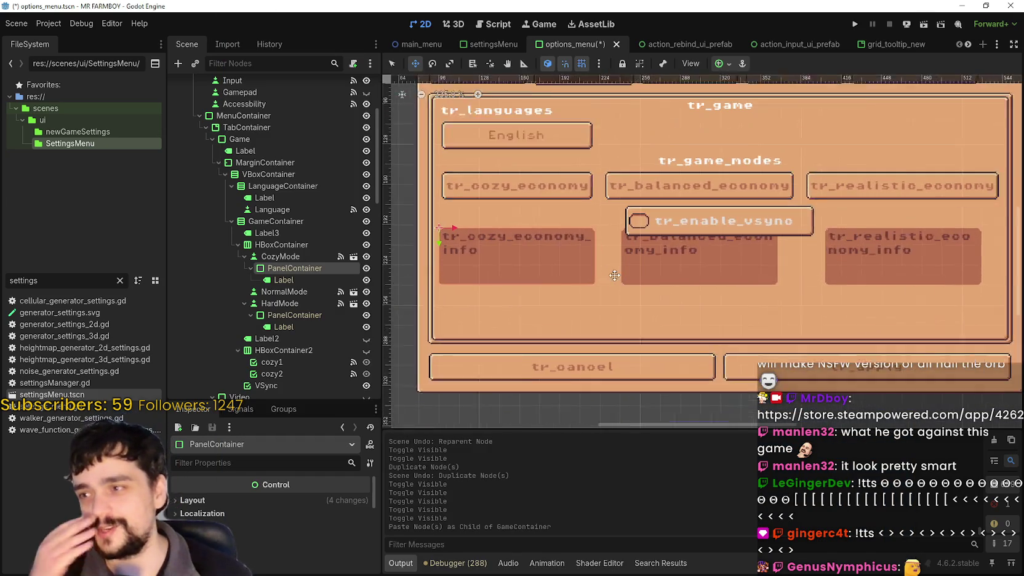
pyautogui.scroll(-1, 591, 319)
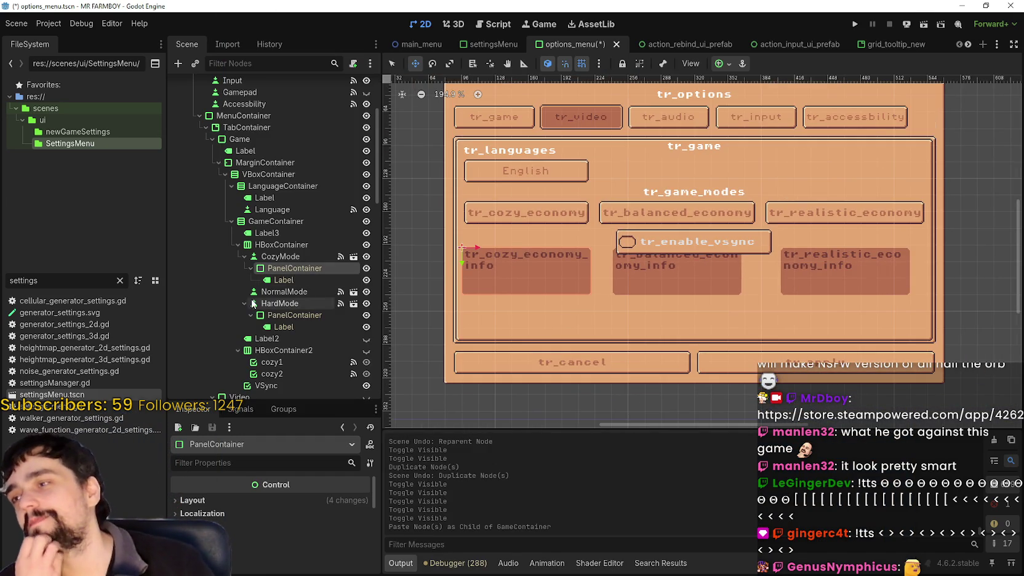
pyautogui.click(264, 256)
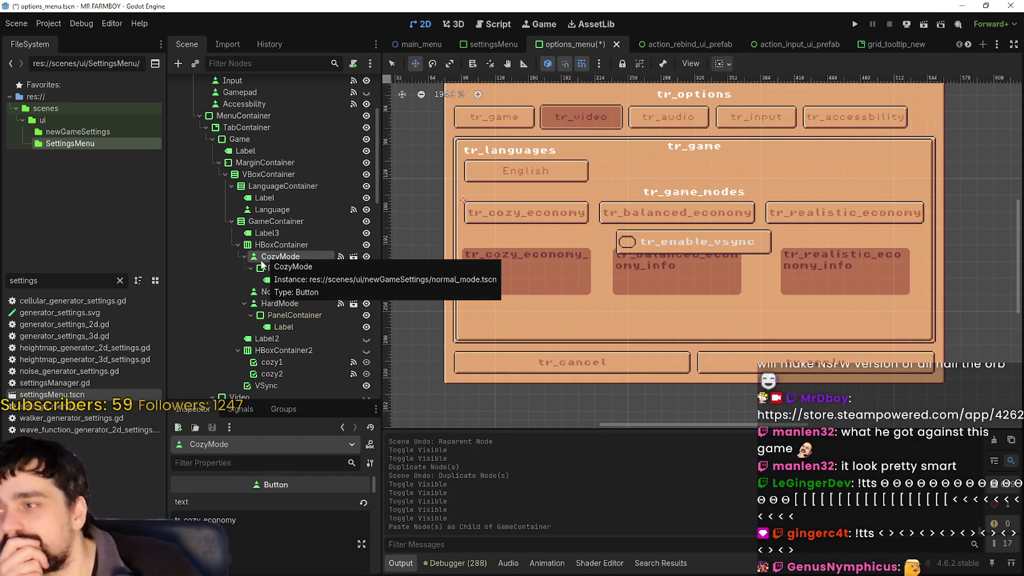
pyautogui.click(280, 269)
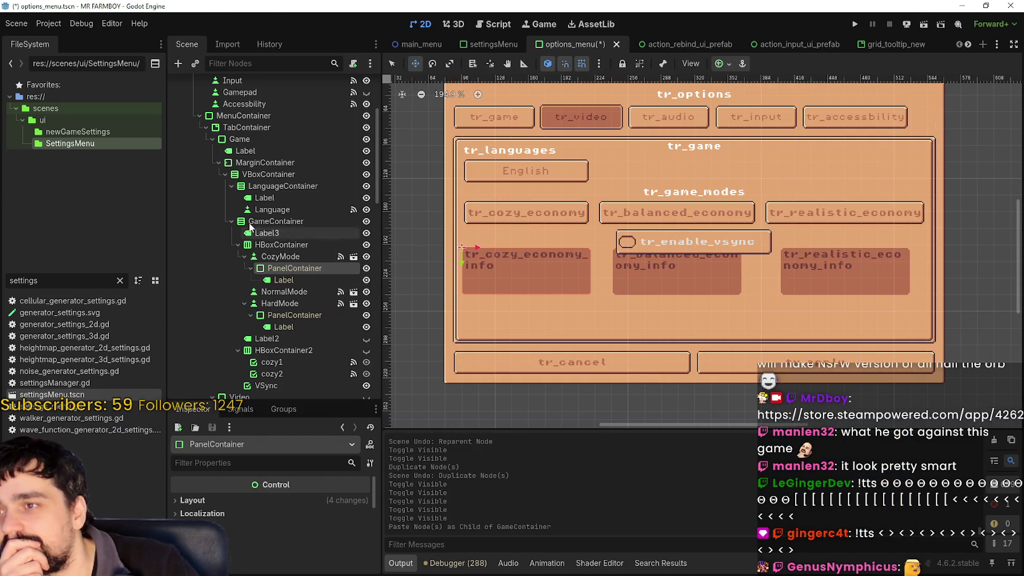
pyautogui.click(432, 48)
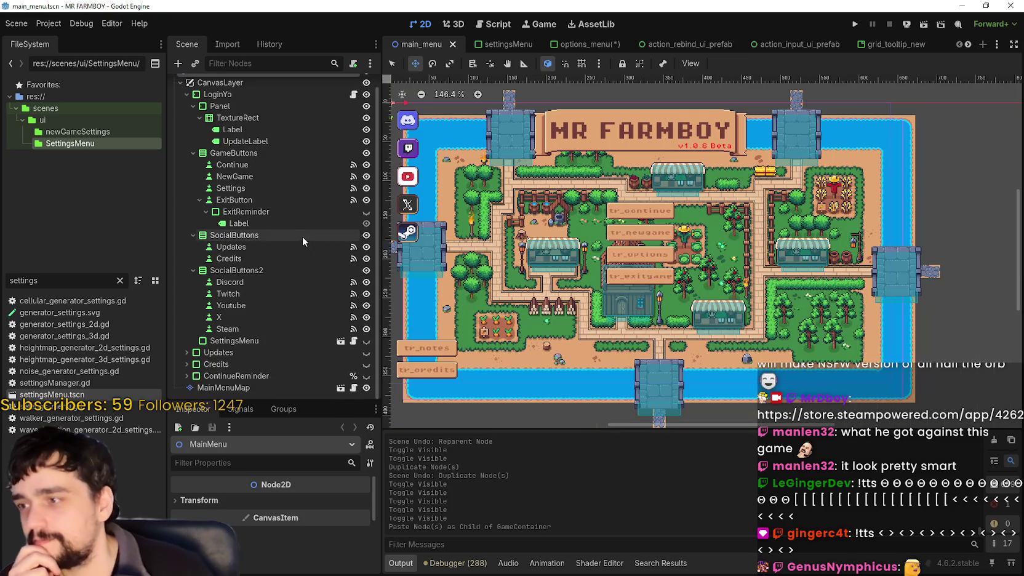
pyautogui.click(187, 376)
pyautogui.scroll(-5, 199, 360)
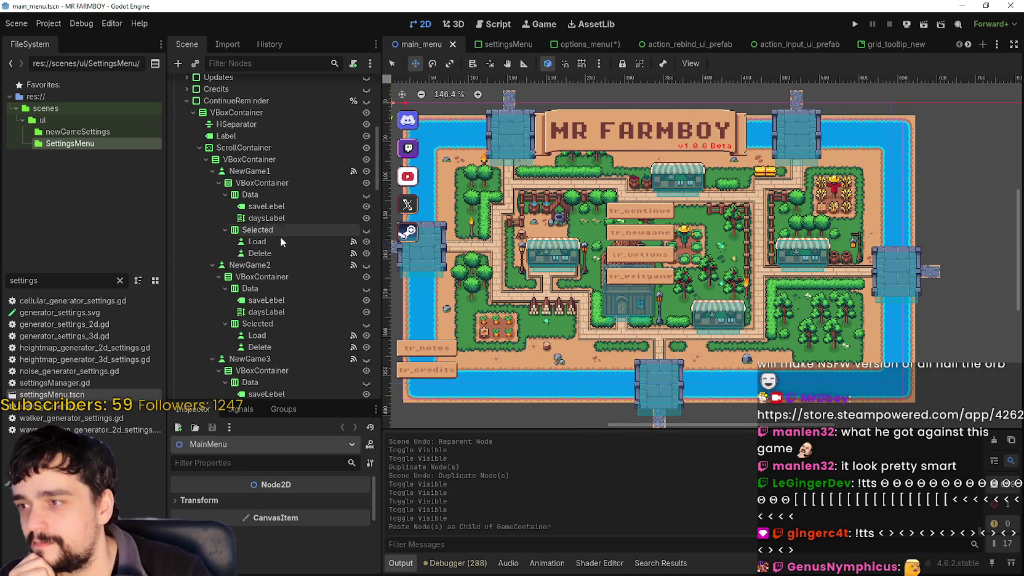
pyautogui.scroll(3, 282, 241)
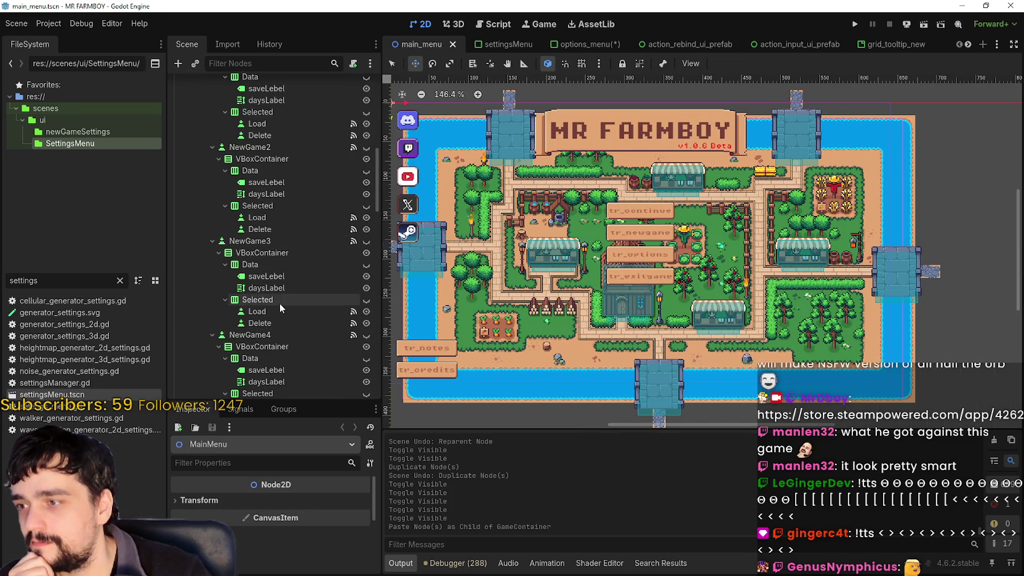
pyautogui.scroll(5, 275, 296)
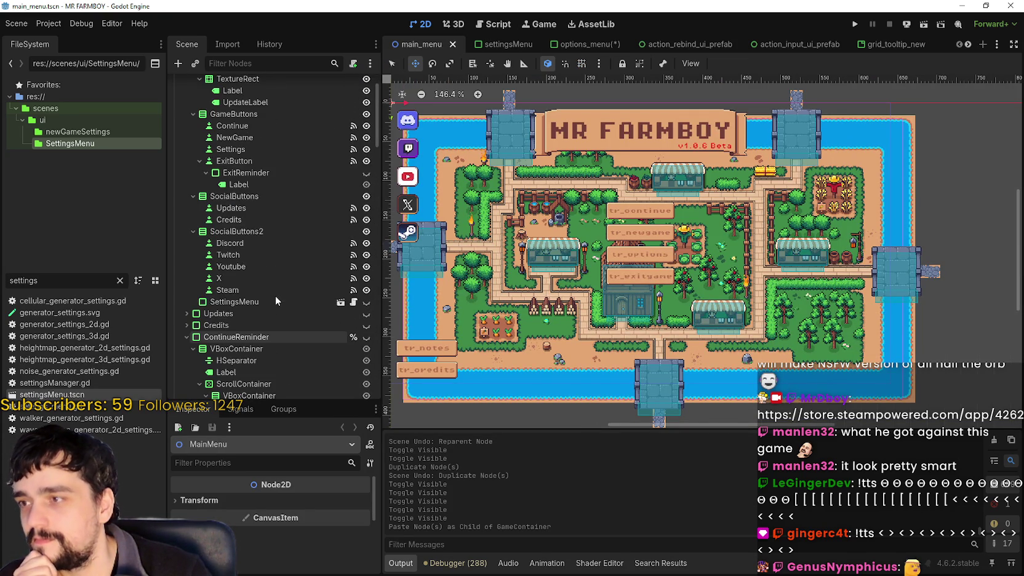
pyautogui.click(193, 348)
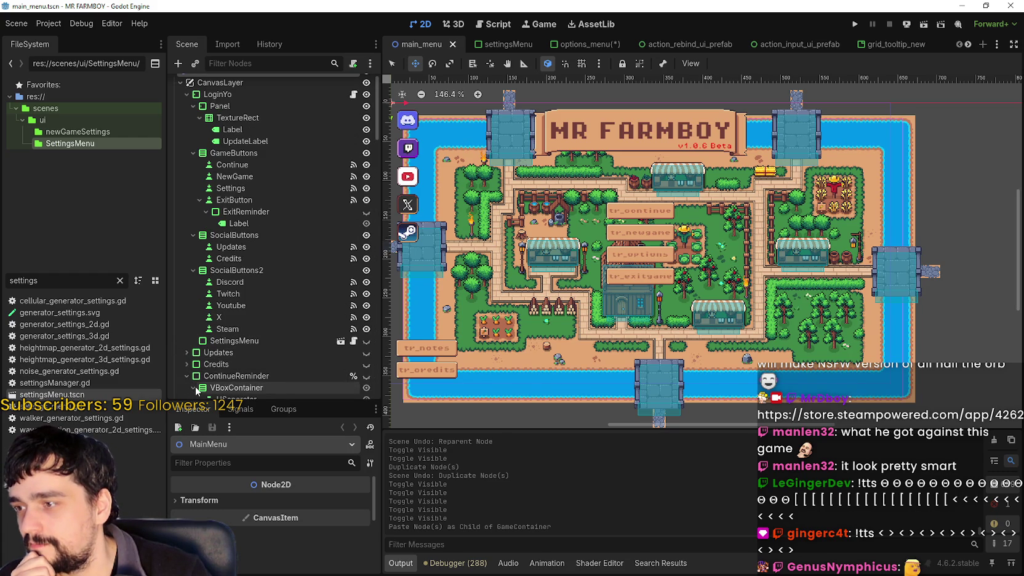
pyautogui.scroll(-3, 192, 382)
pyautogui.scroll(-4, 192, 382)
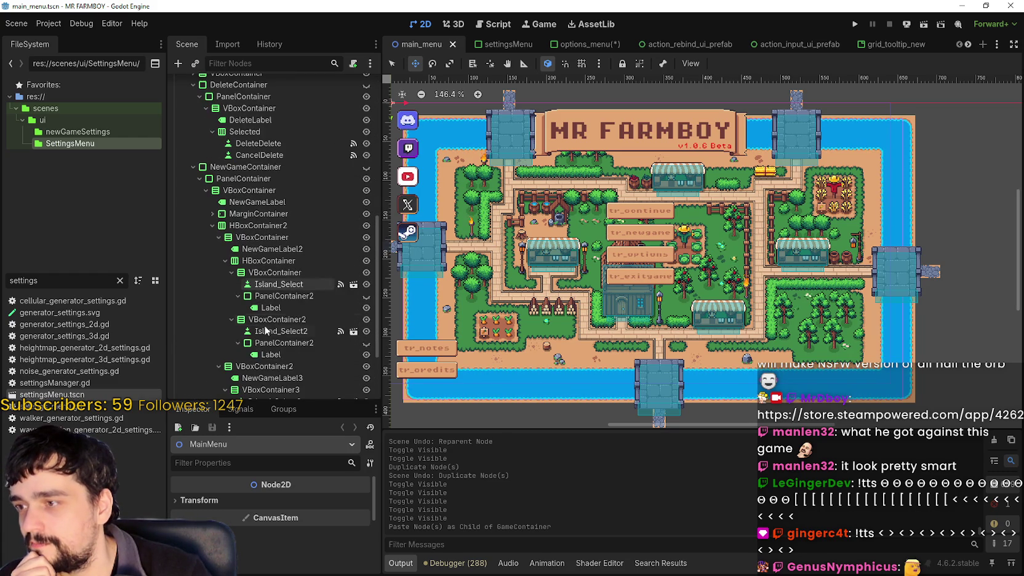
pyautogui.click(280, 352)
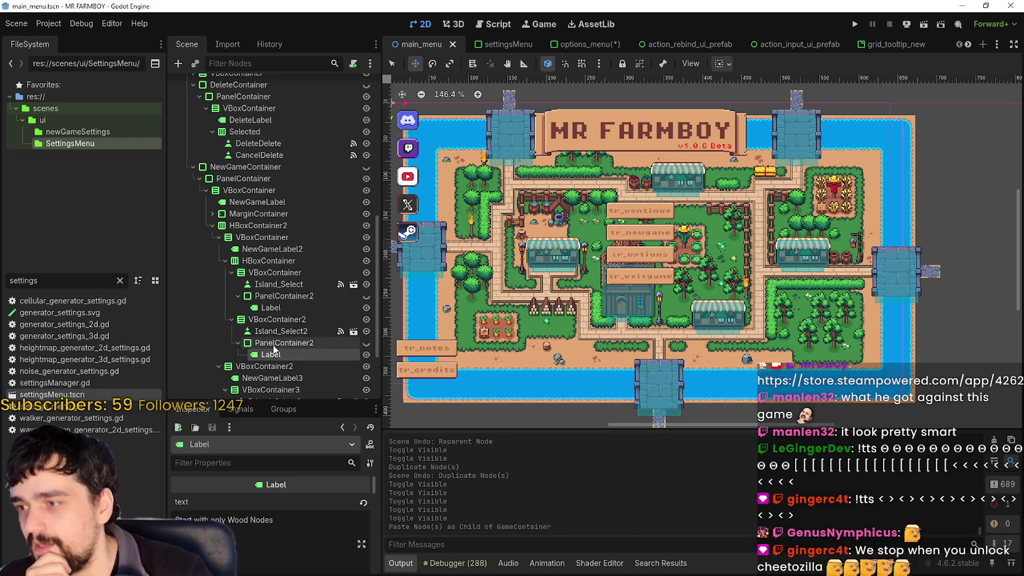
pyautogui.click(547, 48)
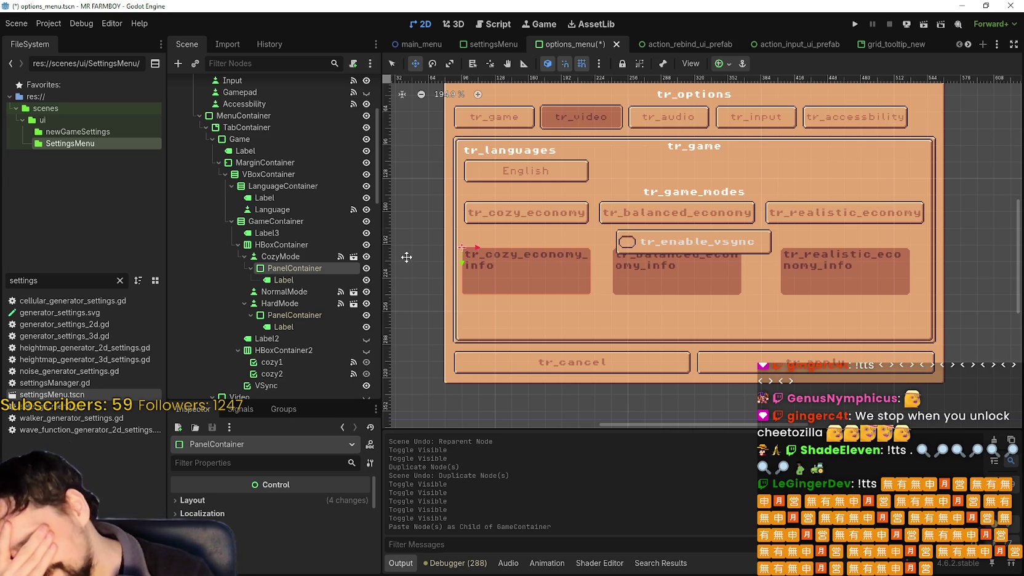
# Select the HBoxContainer under GameContainer and open its node context menu
pyautogui.scroll(2, 308, 202)
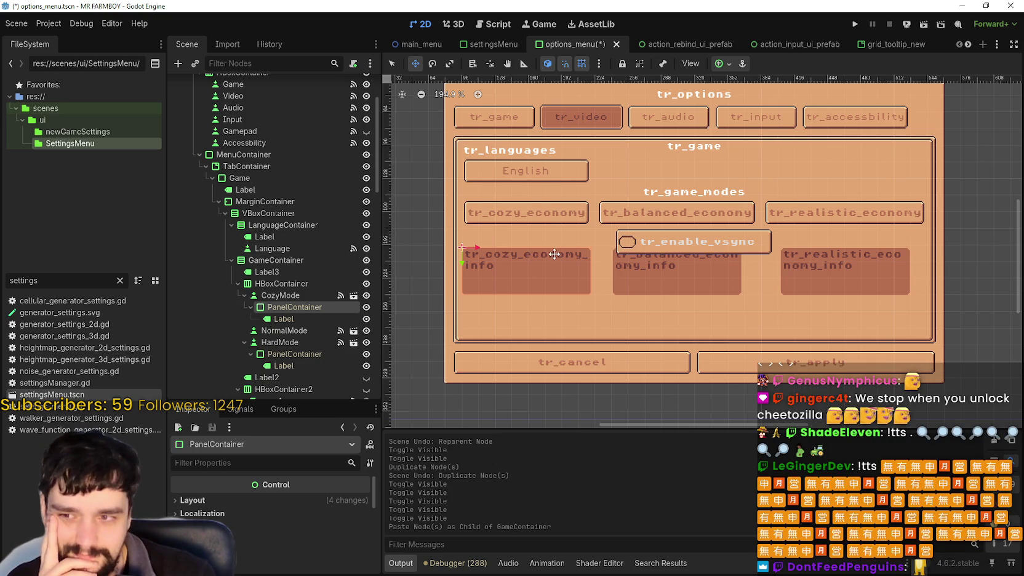
pyautogui.scroll(-1, 548, 254)
pyautogui.click(275, 285)
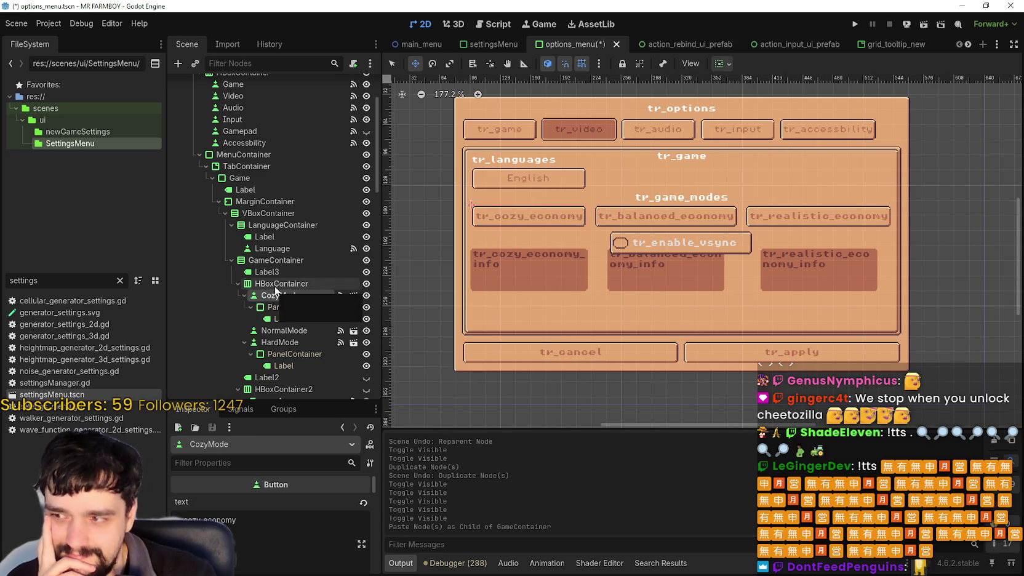
pyautogui.rightClick(274, 285)
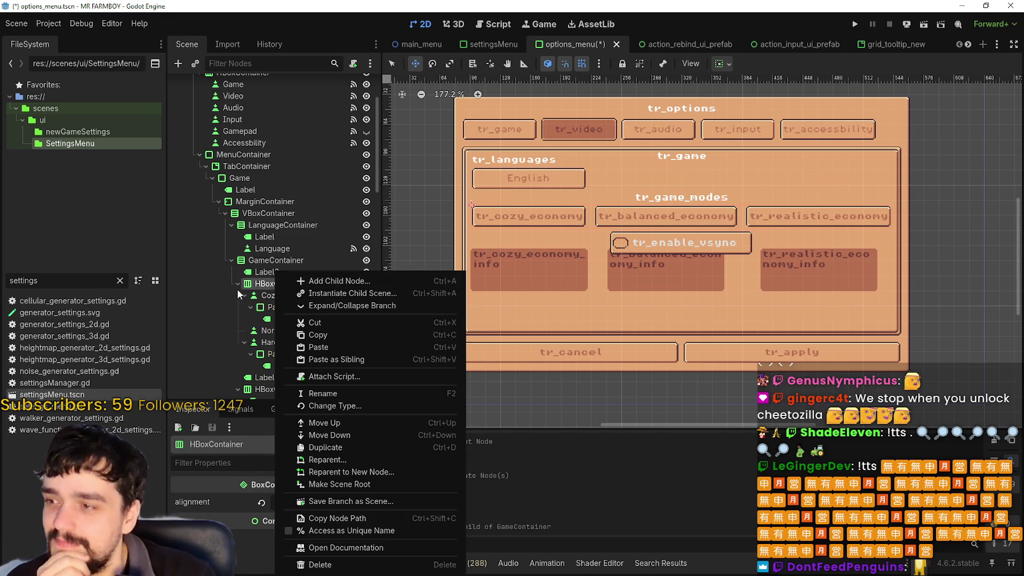
pyautogui.click(257, 297)
pyautogui.click(288, 299)
pyautogui.click(289, 285)
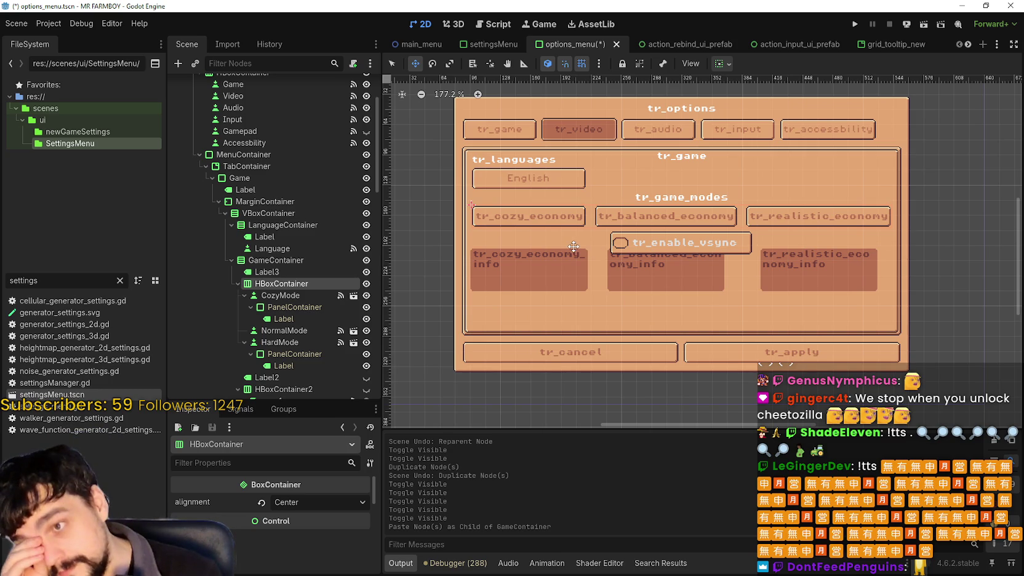
pyautogui.rightClick(289, 284)
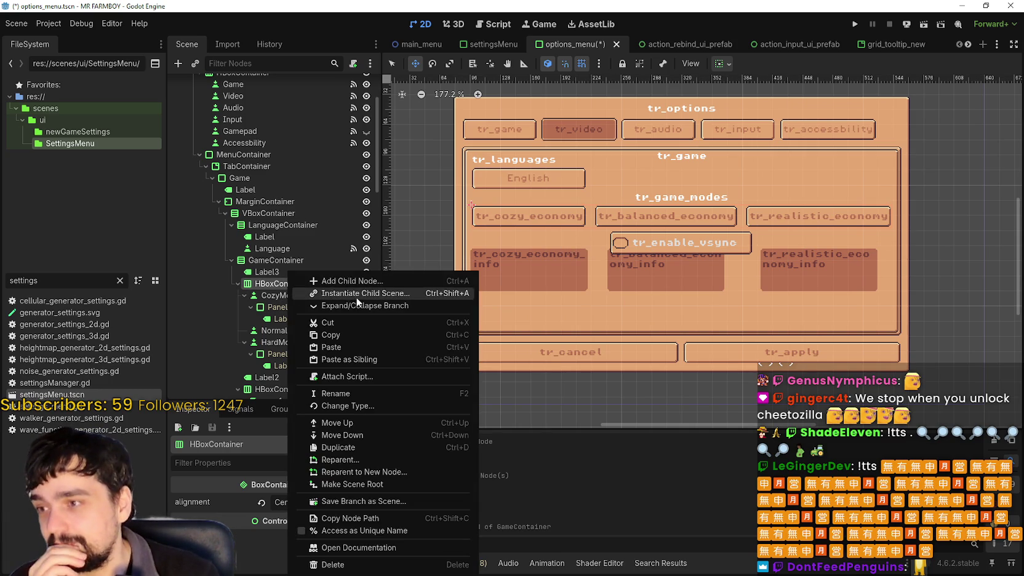
# Add a VBoxContainer child to HBoxContainer and move it to the top of the row
pyautogui.click(366, 281)
pyautogui.write('vbox')
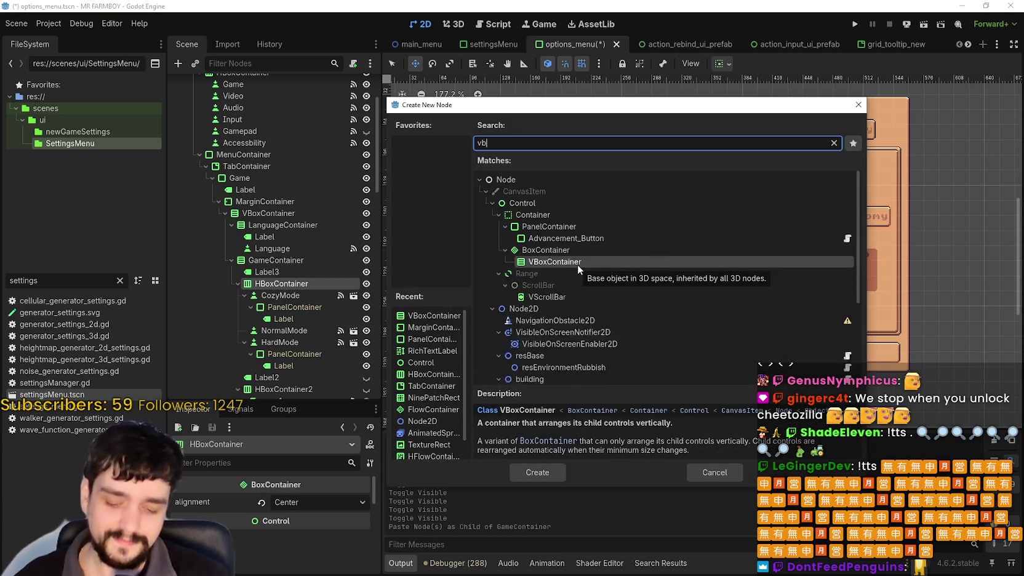
pyautogui.click(549, 478)
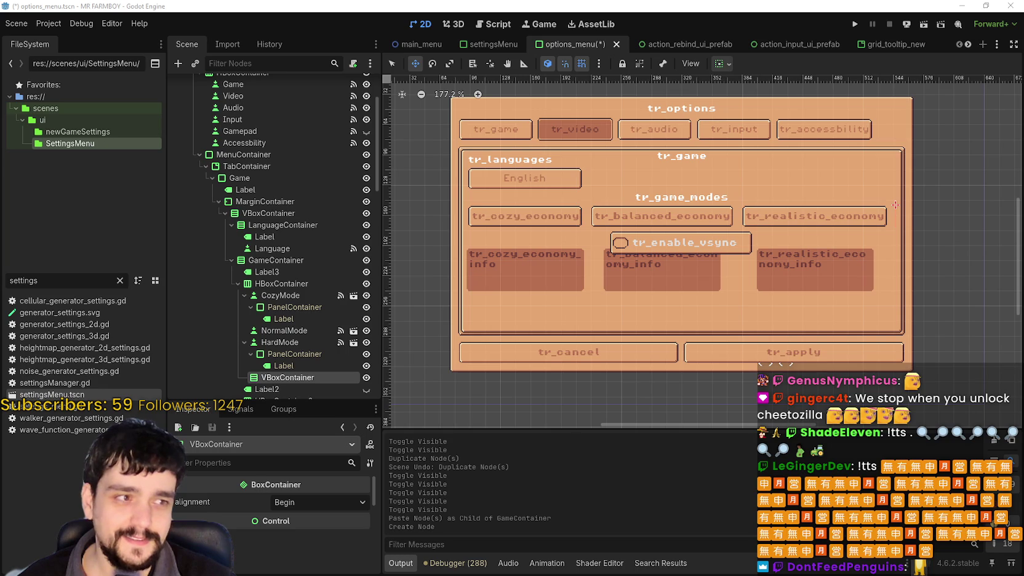
pyautogui.click(245, 295)
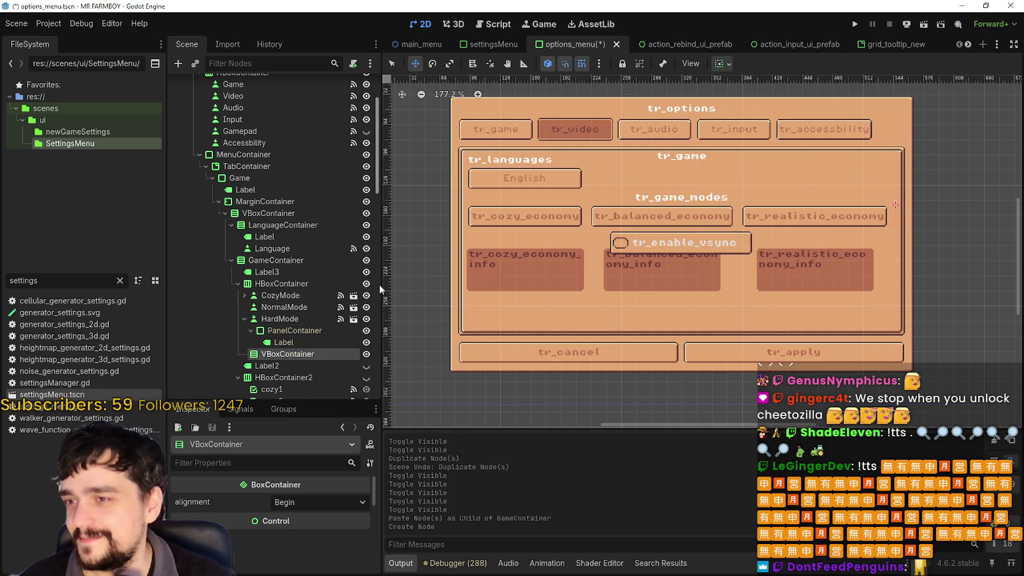
pyautogui.scroll(-3, 295, 334)
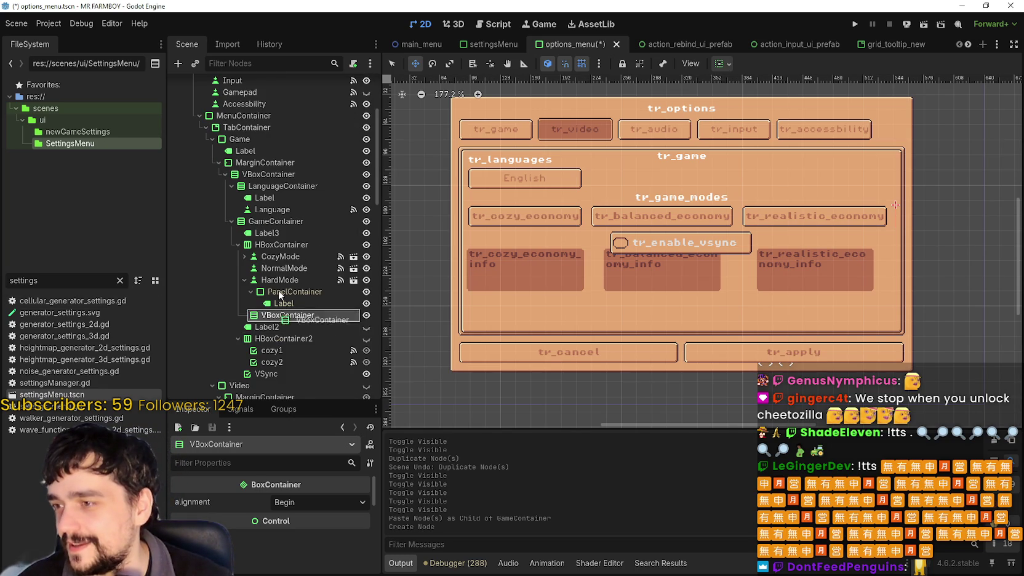
pyautogui.moveTo(287, 249); pyautogui.dragTo(287, 252)
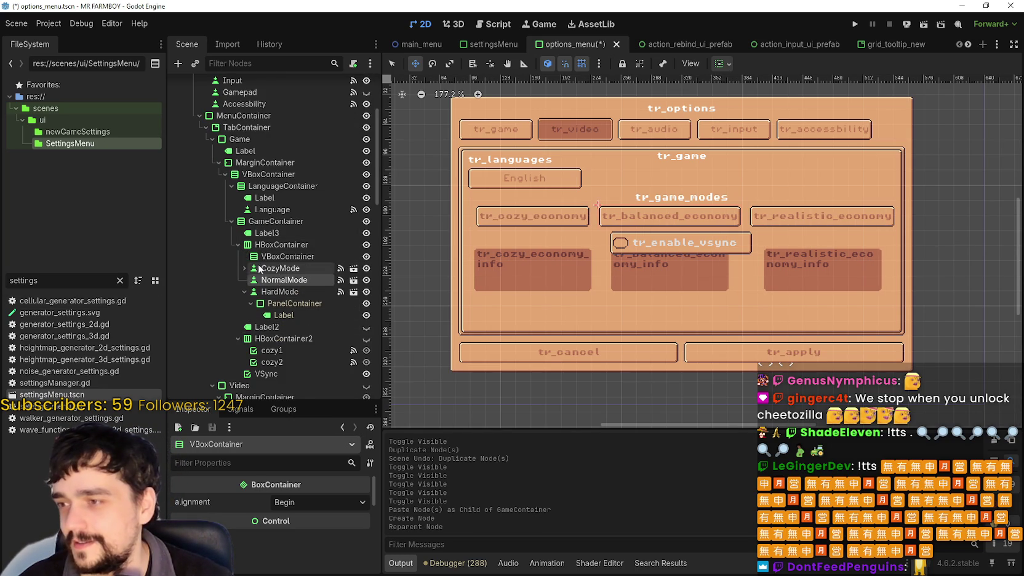
# Move CozyMode into the new VBoxContainer, toggle its info panel's visibility, and open main_menu.tscn
pyautogui.click(275, 278)
pyautogui.click(272, 271)
pyautogui.click(242, 268)
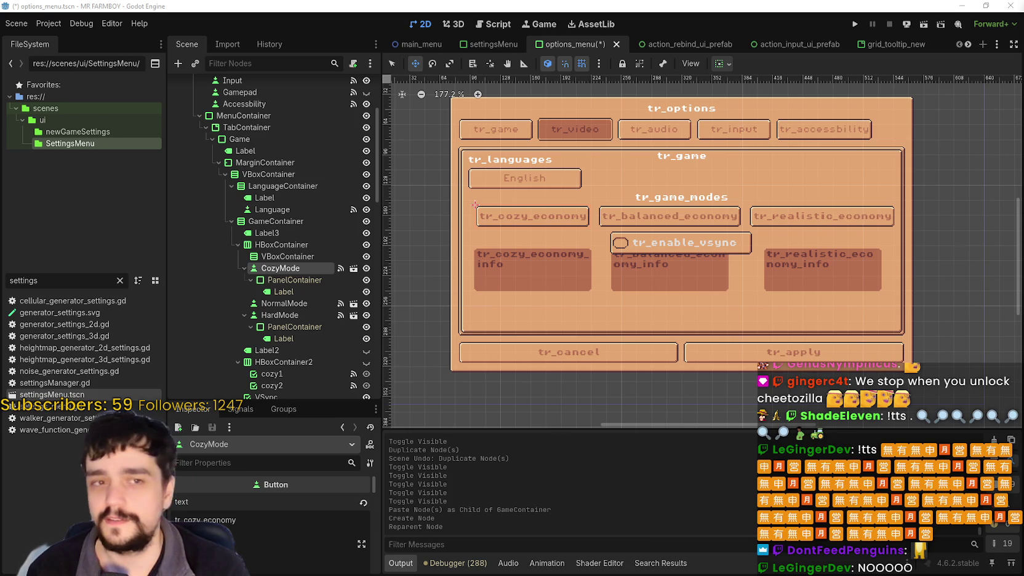
pyautogui.moveTo(297, 269); pyautogui.dragTo(296, 258)
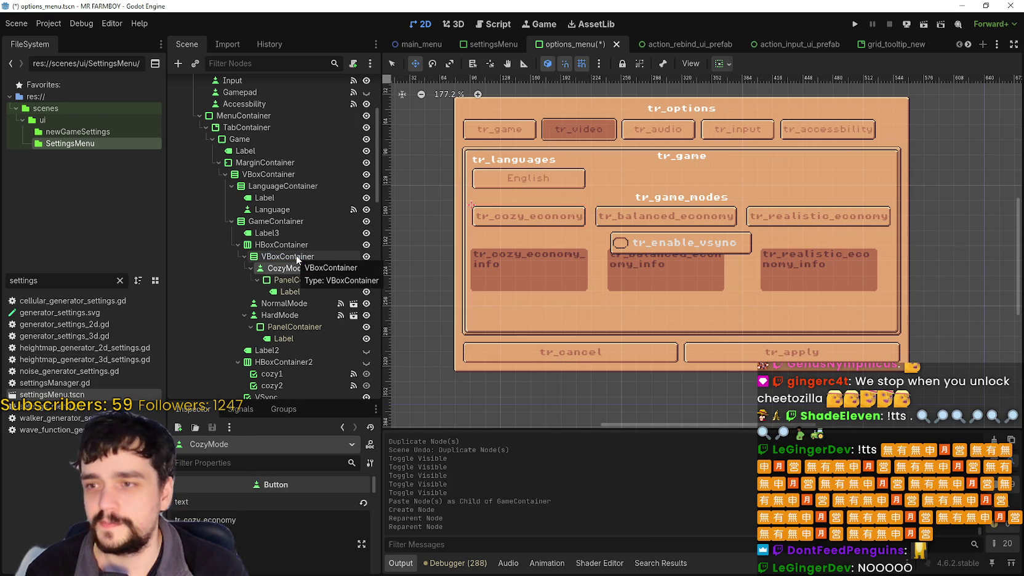
pyautogui.click(303, 280)
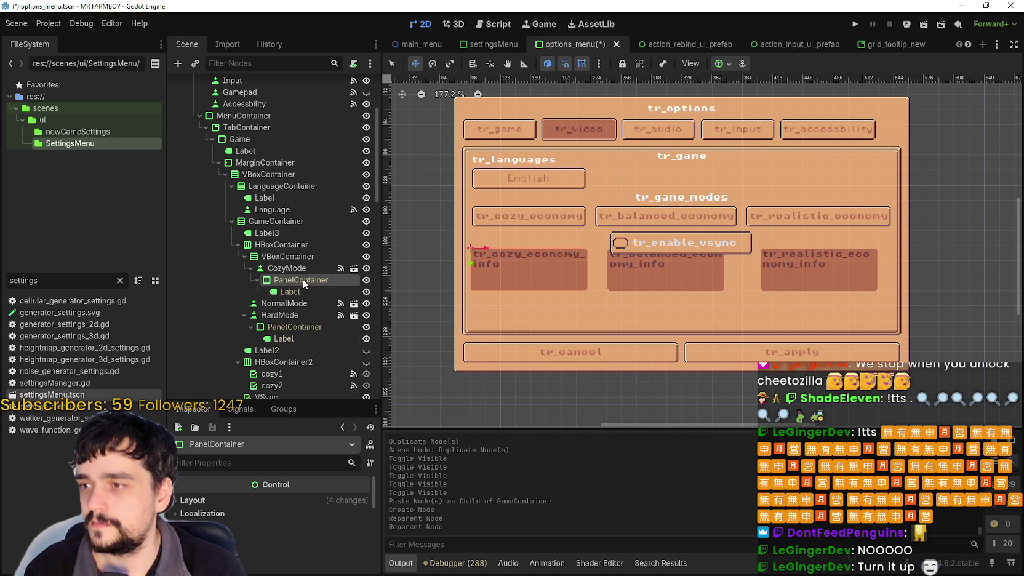
pyautogui.click(370, 282)
pyautogui.click(370, 281)
pyautogui.click(370, 280)
pyautogui.click(370, 278)
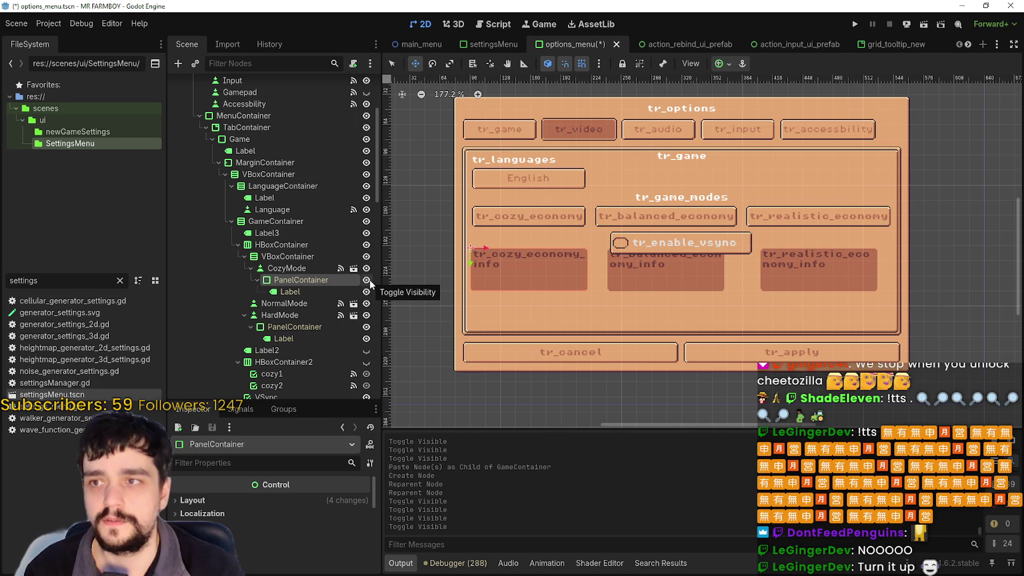
pyautogui.click(422, 45)
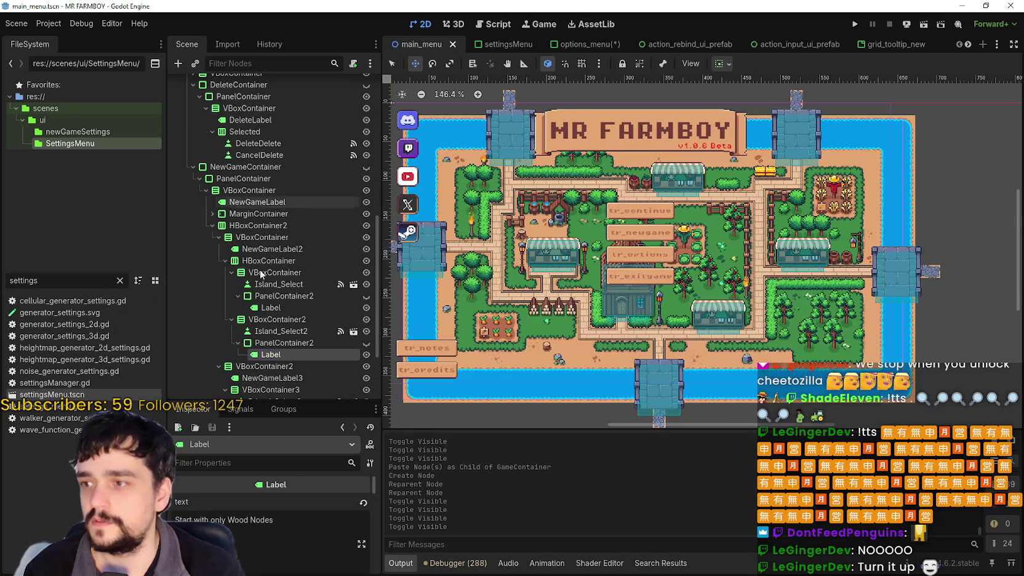
# Inspect the new-game panel's PanelContainer2, its info Label, and the Island_Select button
pyautogui.click(258, 297)
pyautogui.rightClick(259, 298)
pyautogui.click(258, 299)
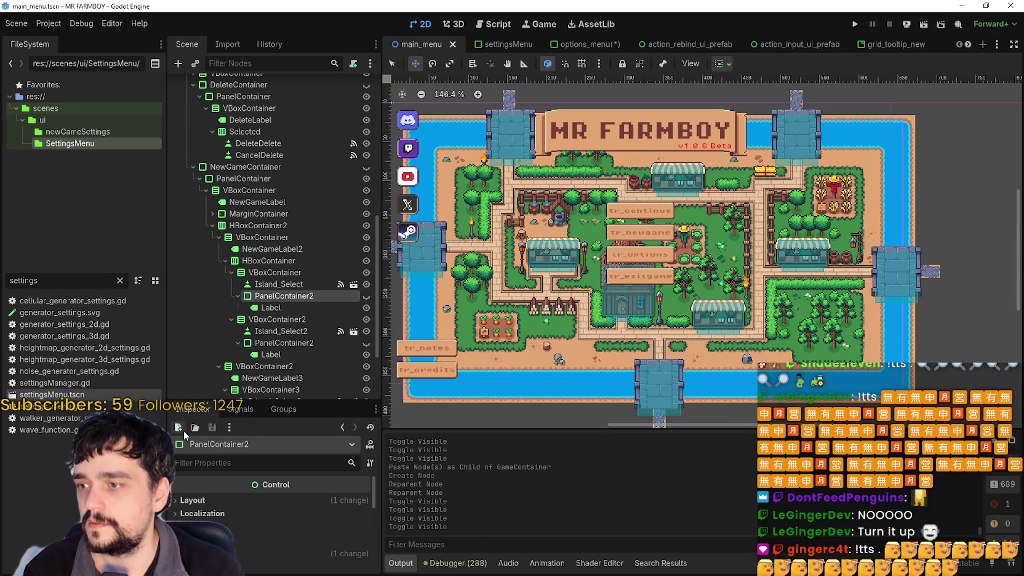
pyautogui.click(278, 307)
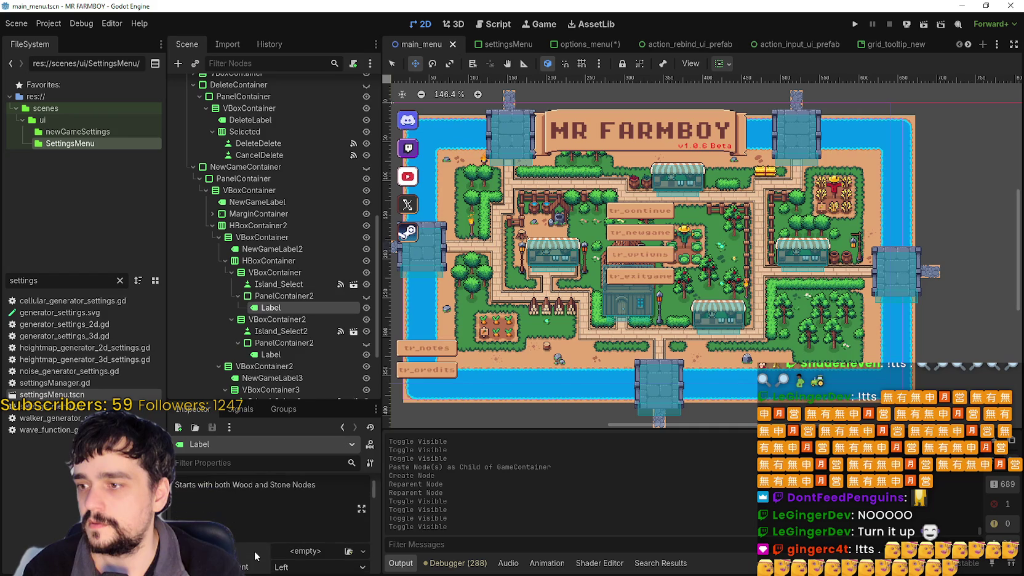
pyautogui.click(283, 284)
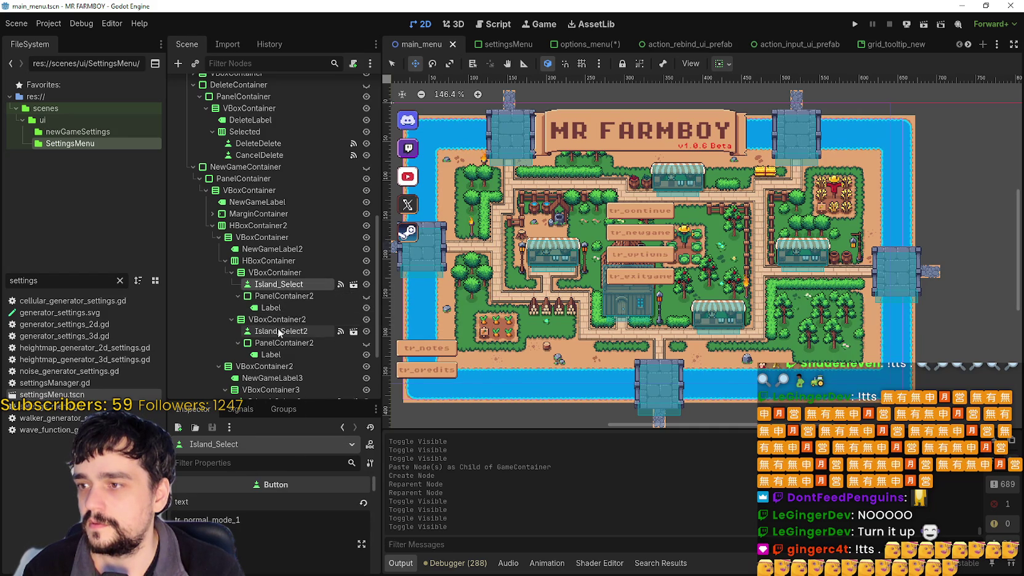
pyautogui.scroll(-4, 292, 270)
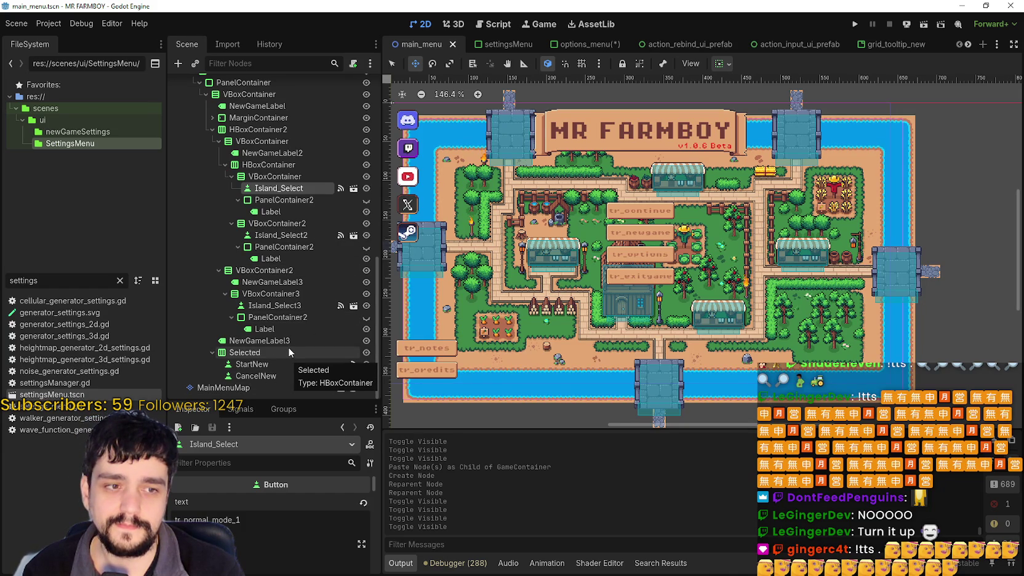
pyautogui.scroll(5, 286, 345)
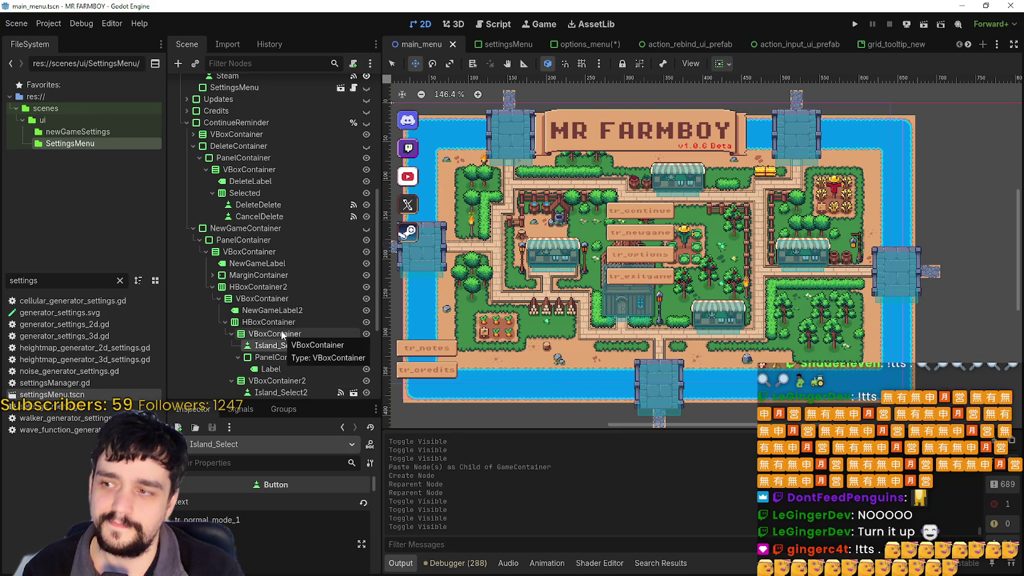
# Toggle NewGameContainer and ContinueReminder visibility, expand MarginContainer, and copy PanelContainer2
pyautogui.click(366, 228)
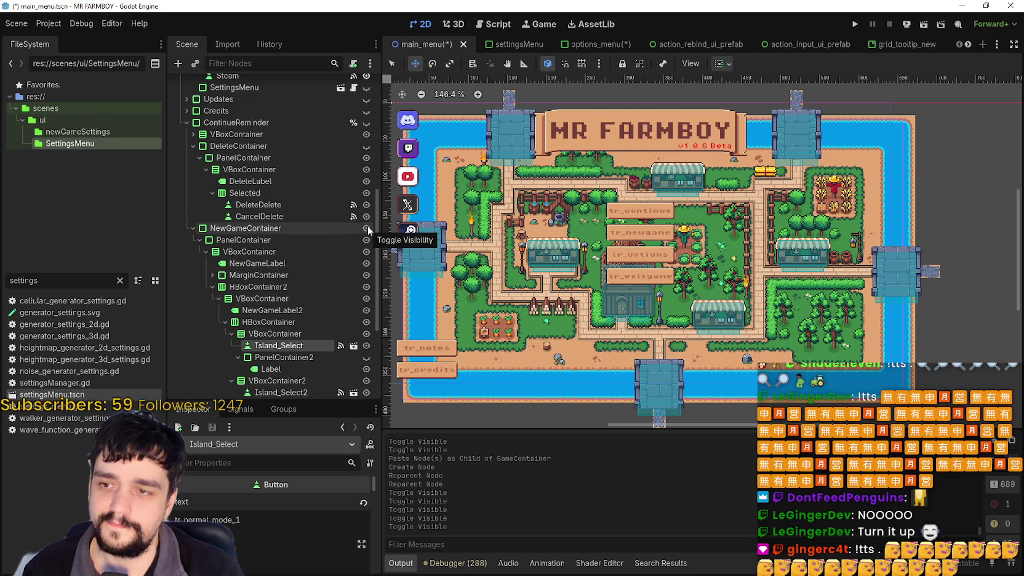
pyautogui.scroll(4, 360, 212)
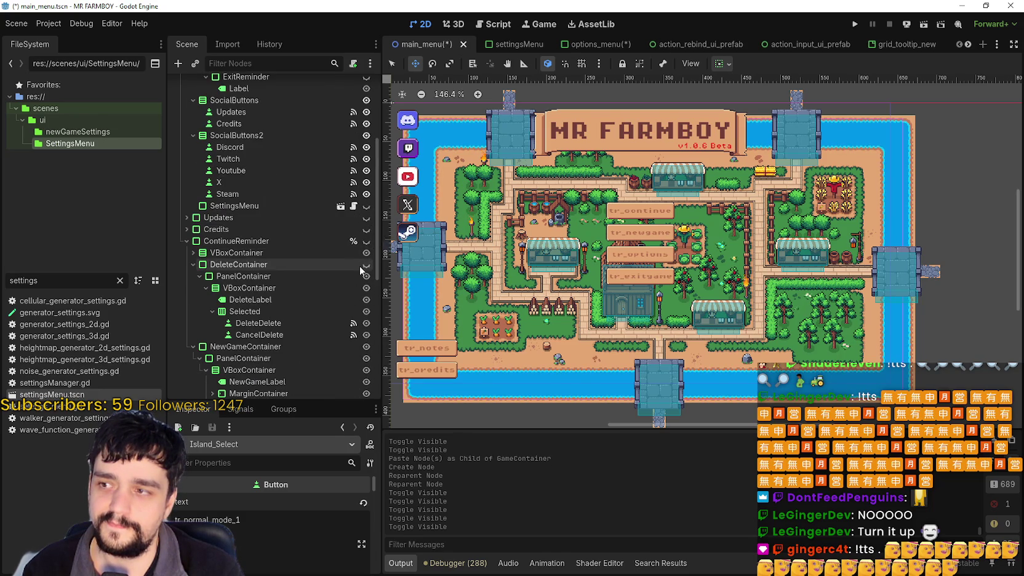
pyautogui.click(366, 240)
pyautogui.scroll(3, 605, 278)
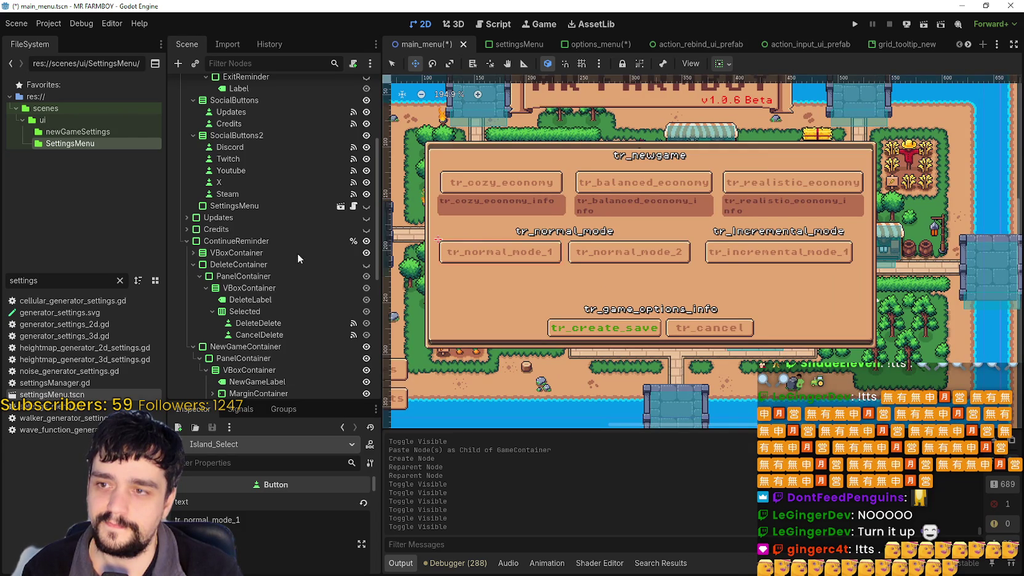
pyautogui.scroll(-5, 337, 366)
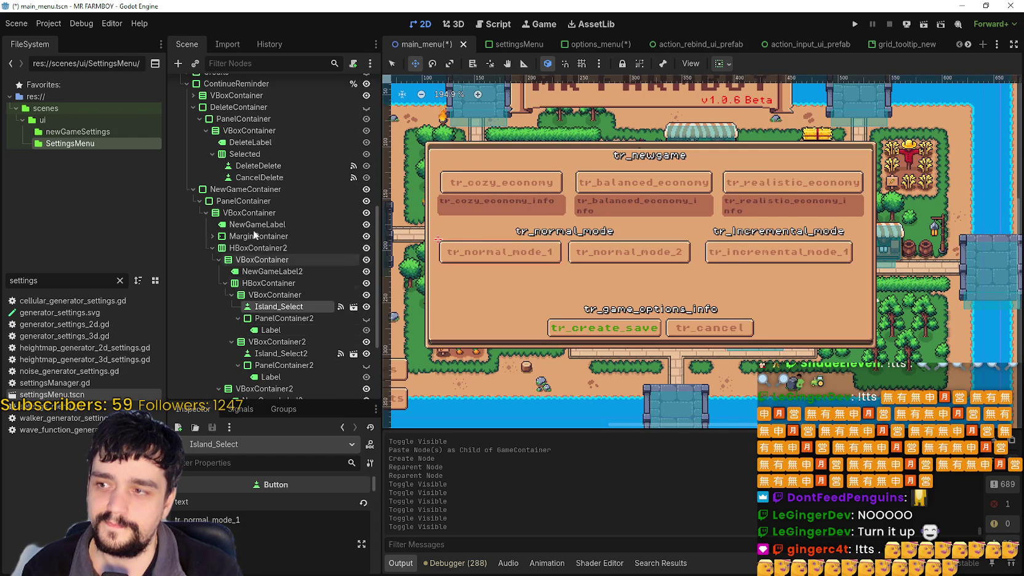
pyautogui.click(207, 235)
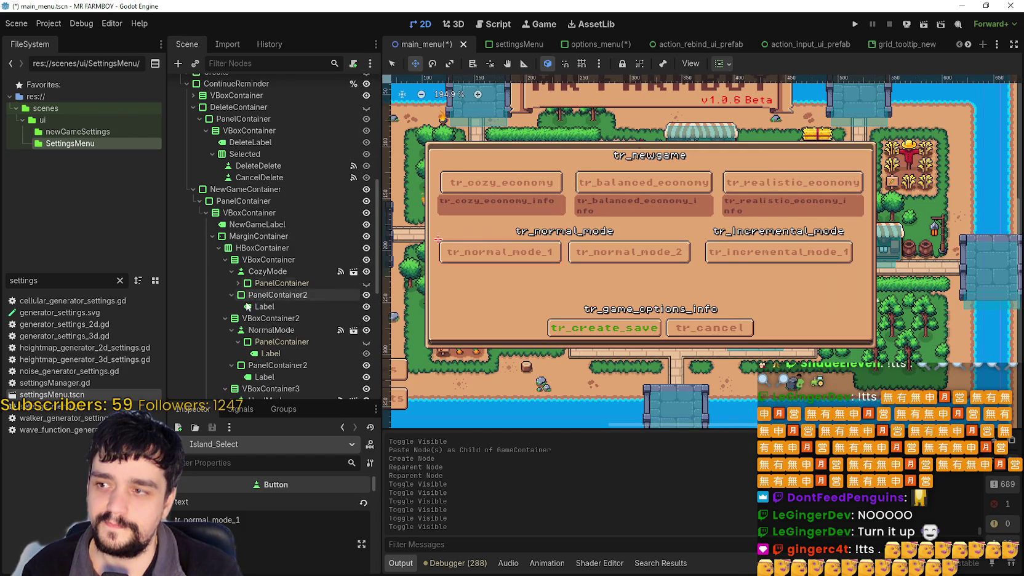
pyautogui.click(273, 294)
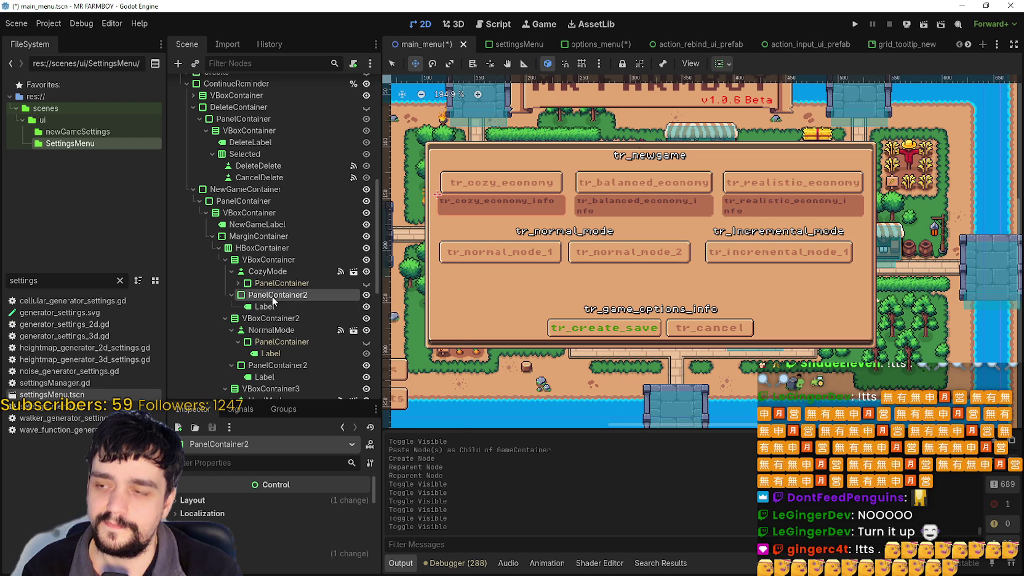
pyautogui.rightClick(272, 295)
pyautogui.click(328, 334)
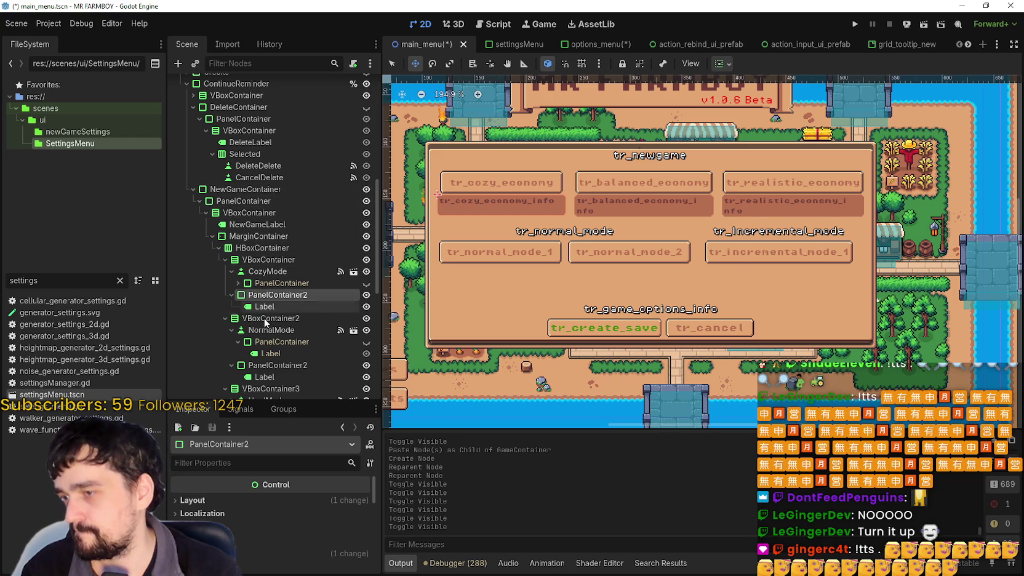
# Inspect the Island_Select2 button and hide the new-game panel on the canvas
pyautogui.scroll(-5, 307, 316)
pyautogui.scroll(-2, 307, 368)
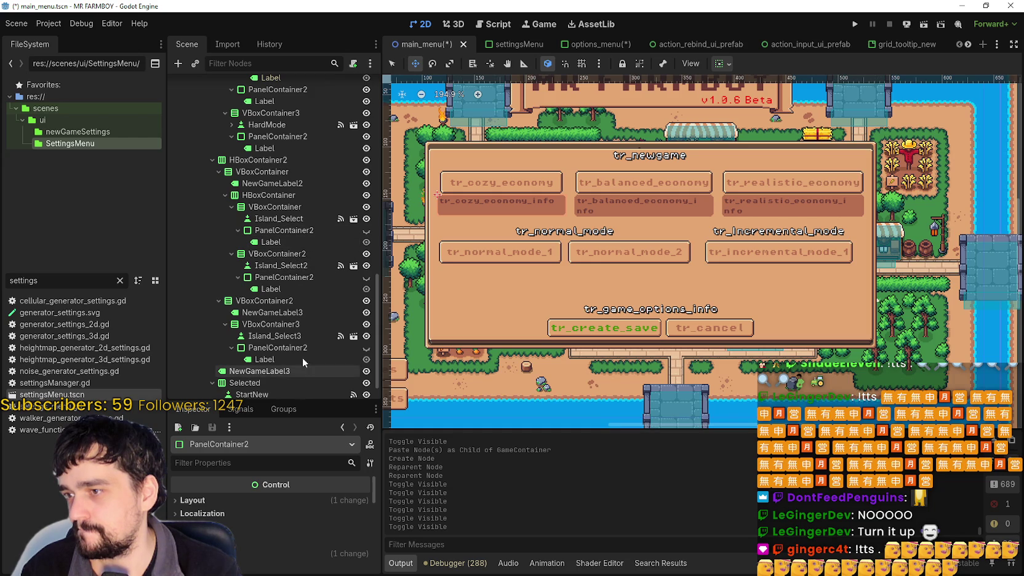
pyautogui.scroll(-1, 274, 322)
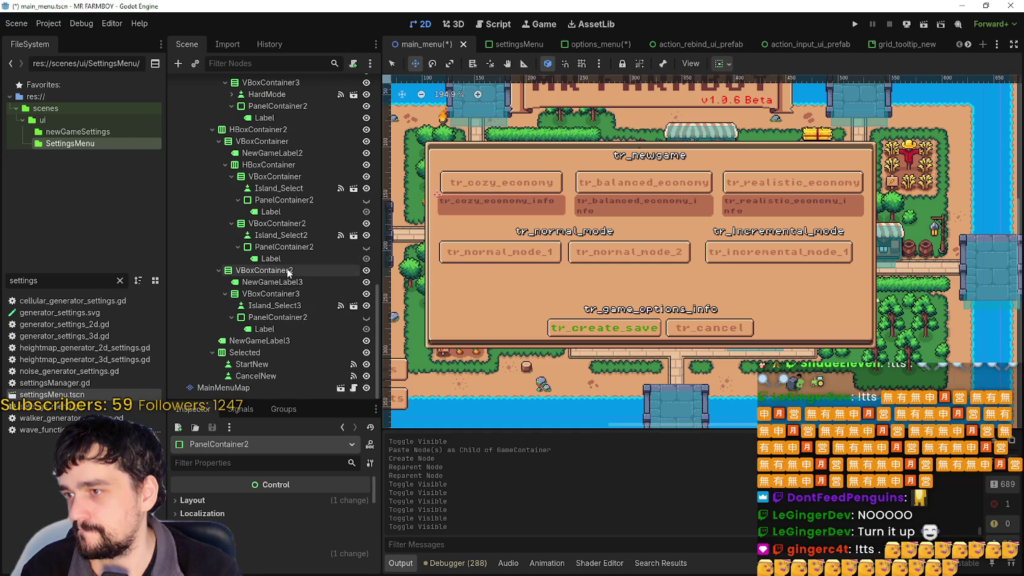
pyautogui.click(281, 235)
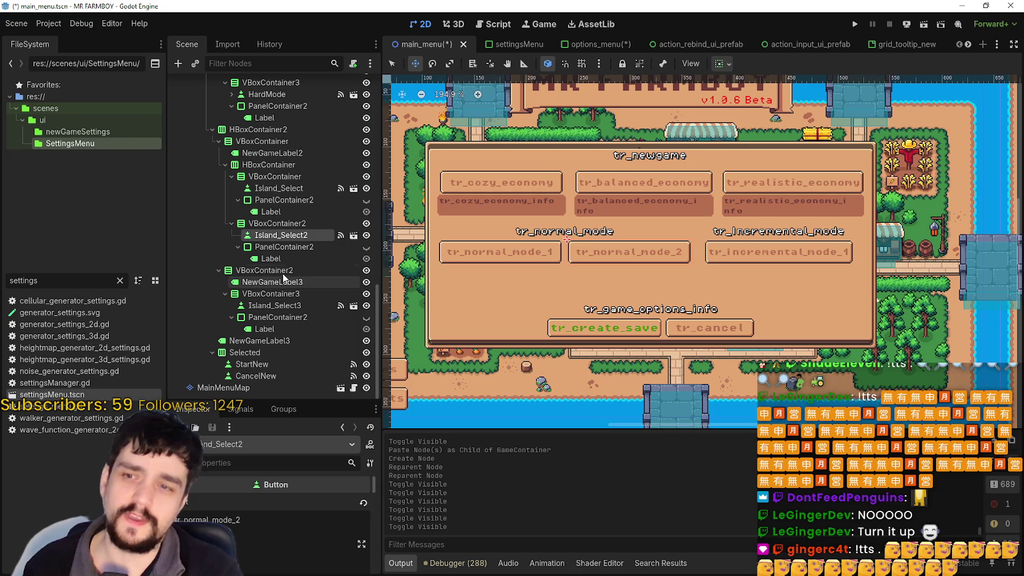
pyautogui.scroll(3, 281, 288)
pyautogui.scroll(7, 307, 286)
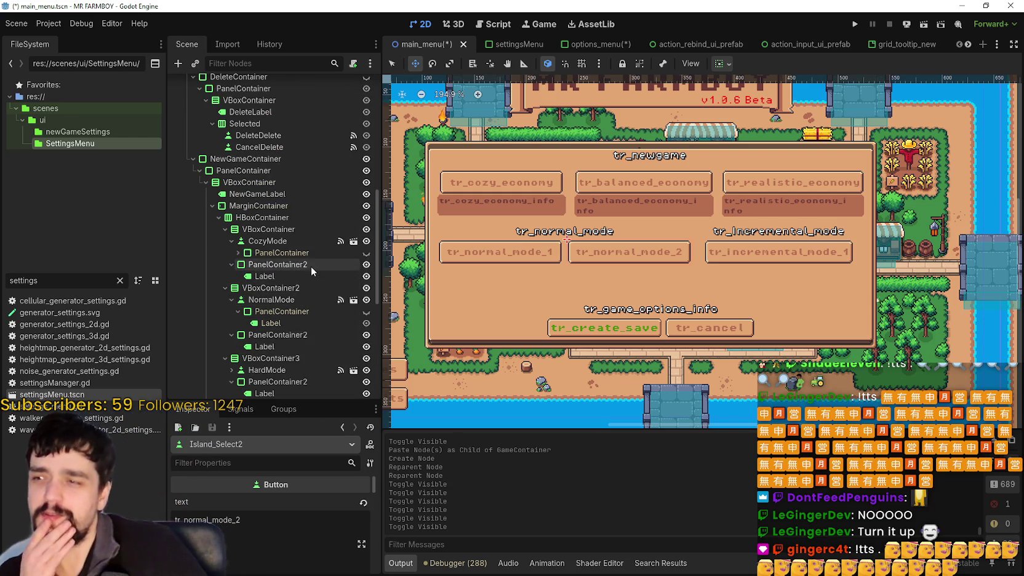
pyautogui.click(367, 160)
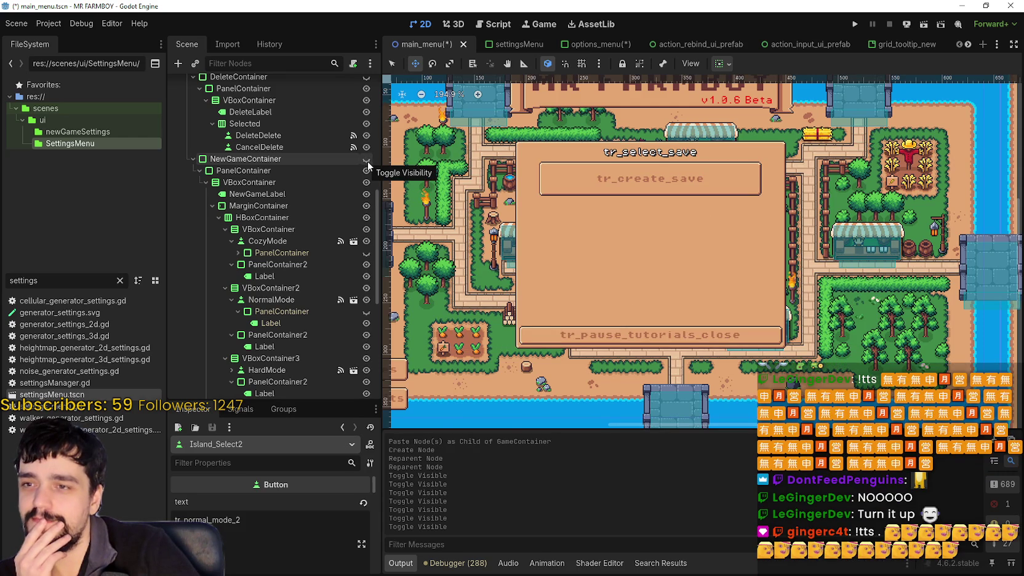
# Hide main_menu's ContinueReminder panel and switch back to options_menu.tscn
pyautogui.scroll(4, 347, 246)
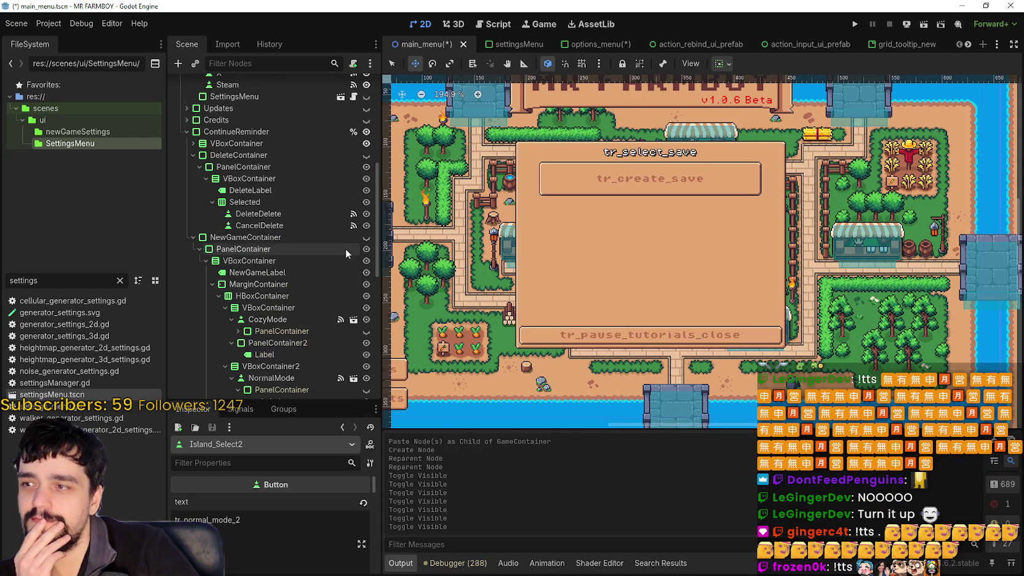
pyautogui.click(366, 132)
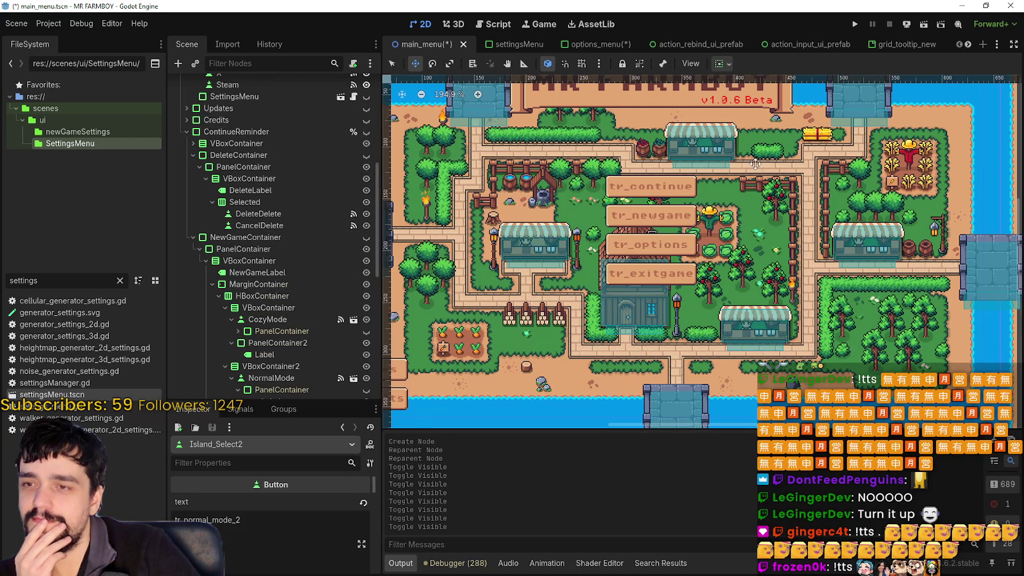
pyautogui.click(587, 45)
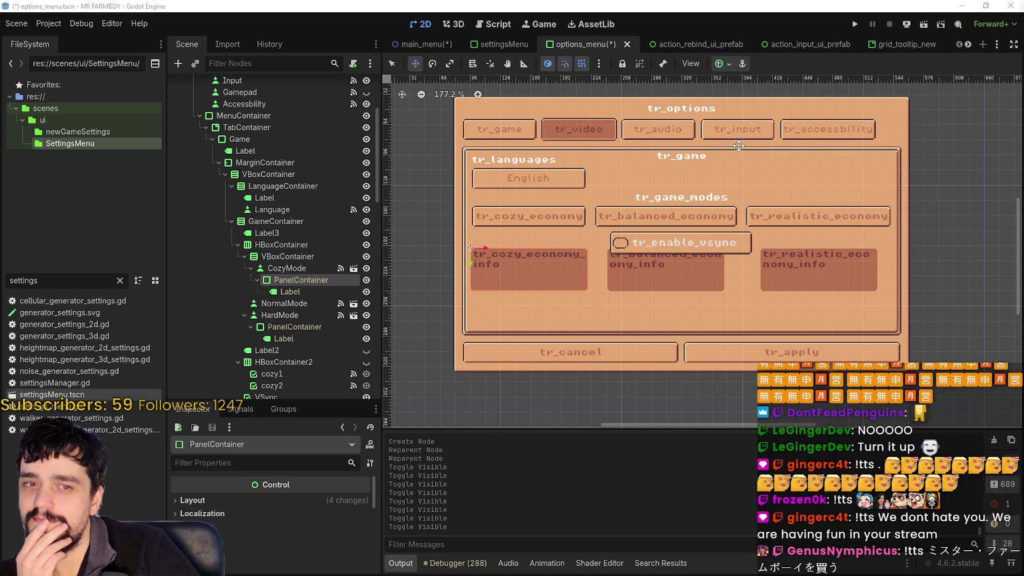
# Hide CozyMode's original info panel and paste the copied PanelContainer2 under CozyMode
pyautogui.scroll(1, 541, 236)
pyautogui.click(287, 268)
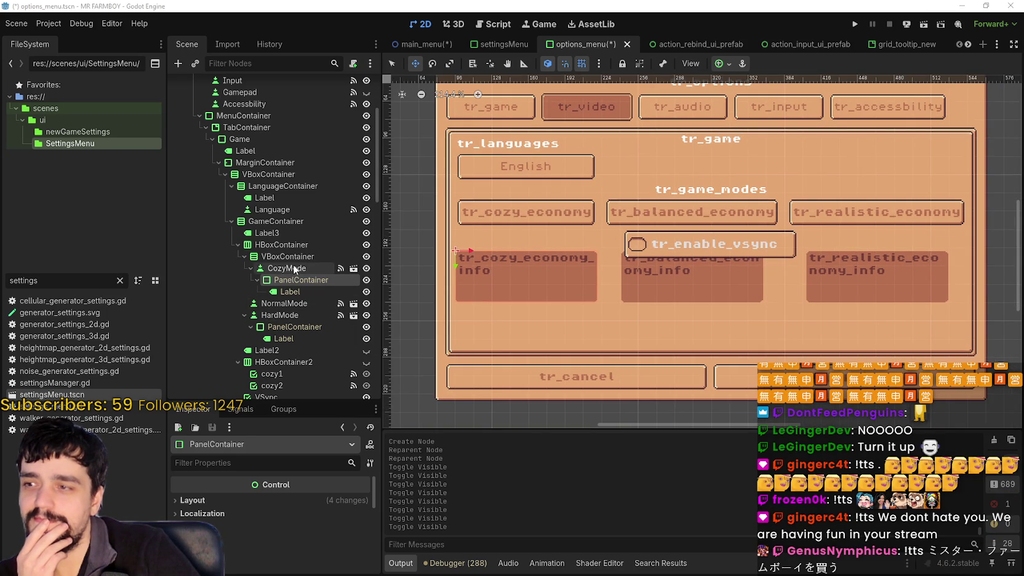
pyautogui.click(366, 281)
pyautogui.rightClick(296, 263)
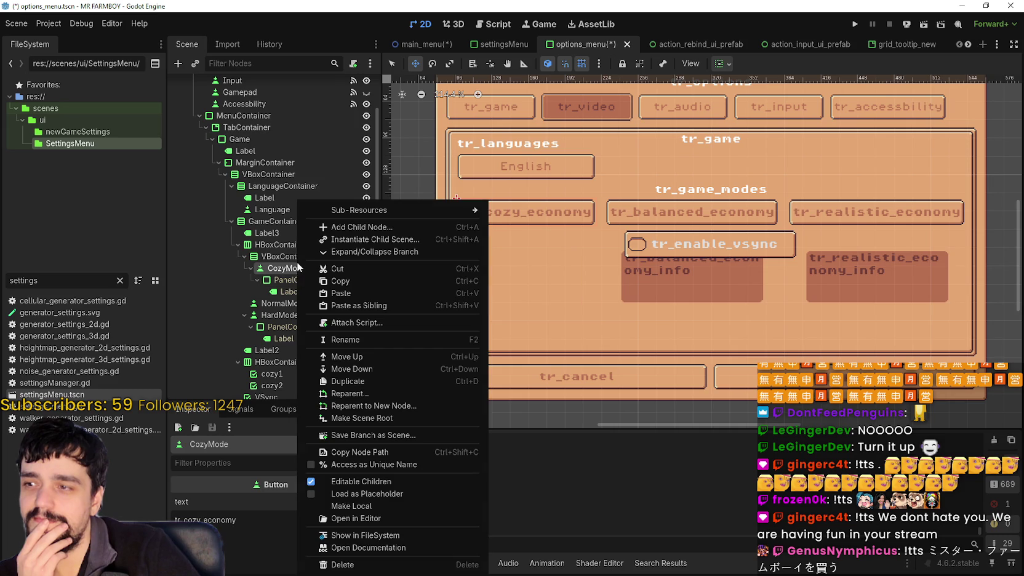
pyautogui.click(350, 293)
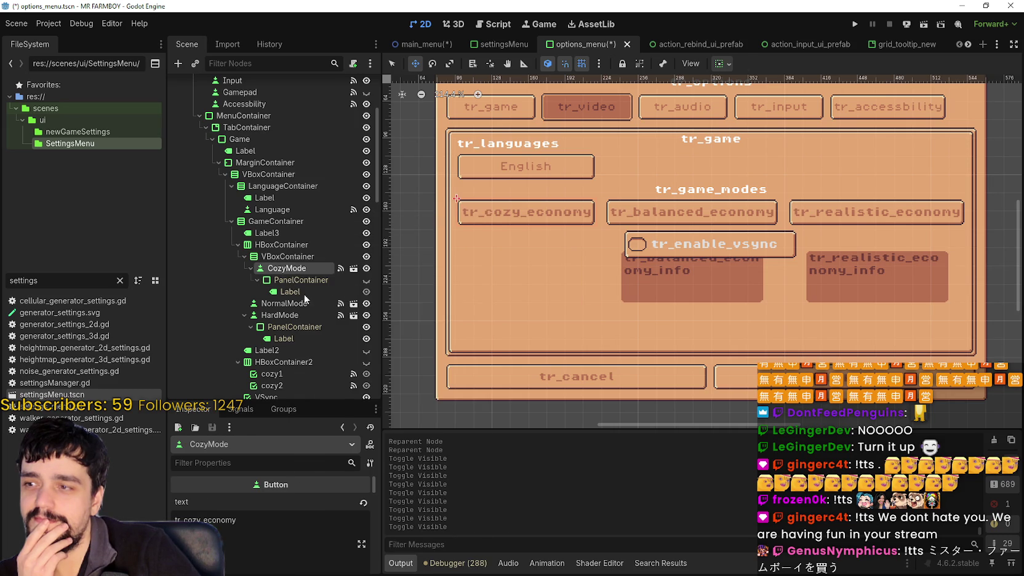
pyautogui.click(301, 302)
pyautogui.scroll(2, 557, 210)
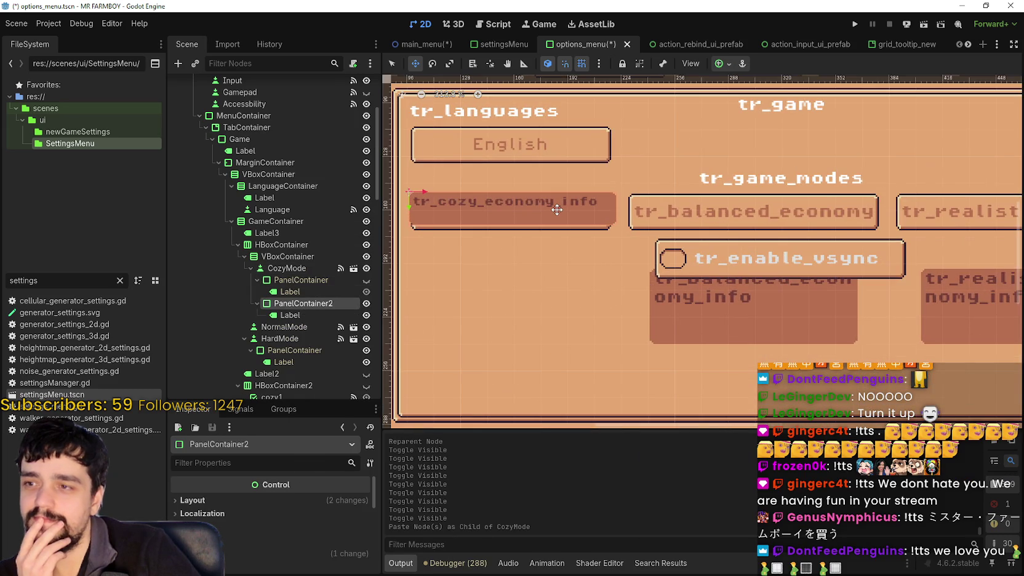
pyautogui.scroll(-2, 557, 210)
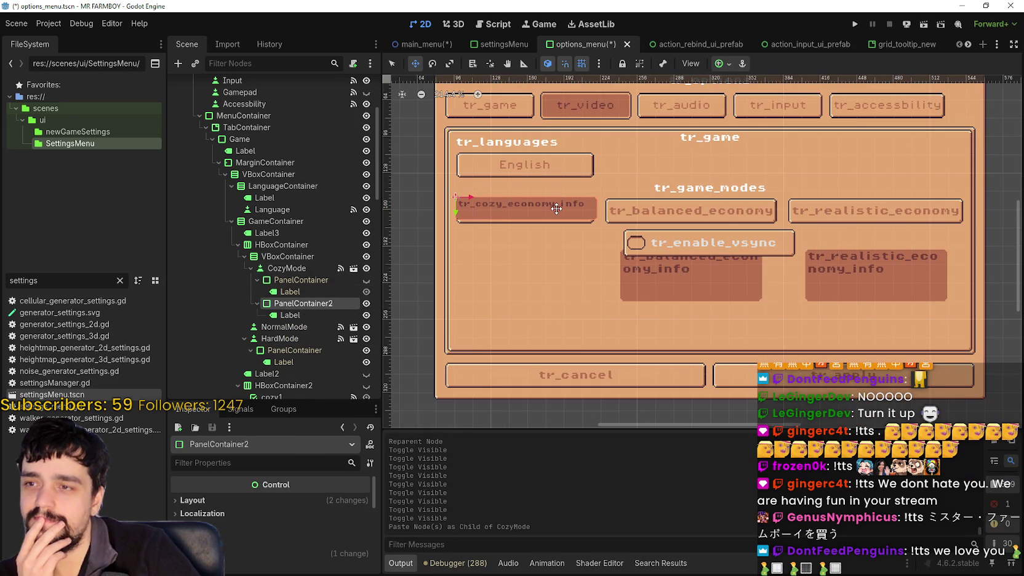
# Move the pasted PanelContainer2 into the VBoxContainer directly below CozyMode
pyautogui.click(278, 269)
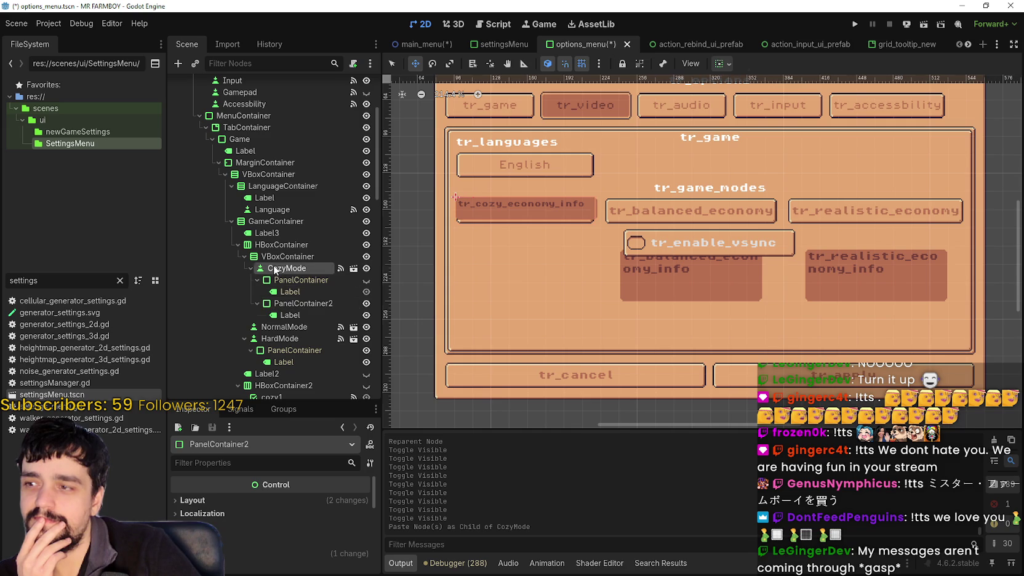
pyautogui.click(281, 245)
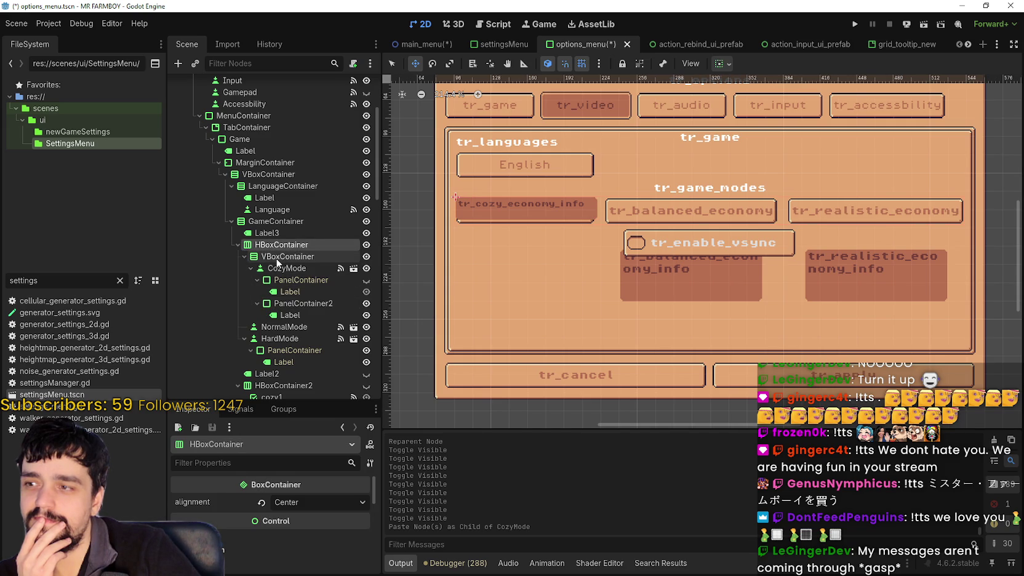
pyautogui.click(277, 259)
pyautogui.click(278, 303)
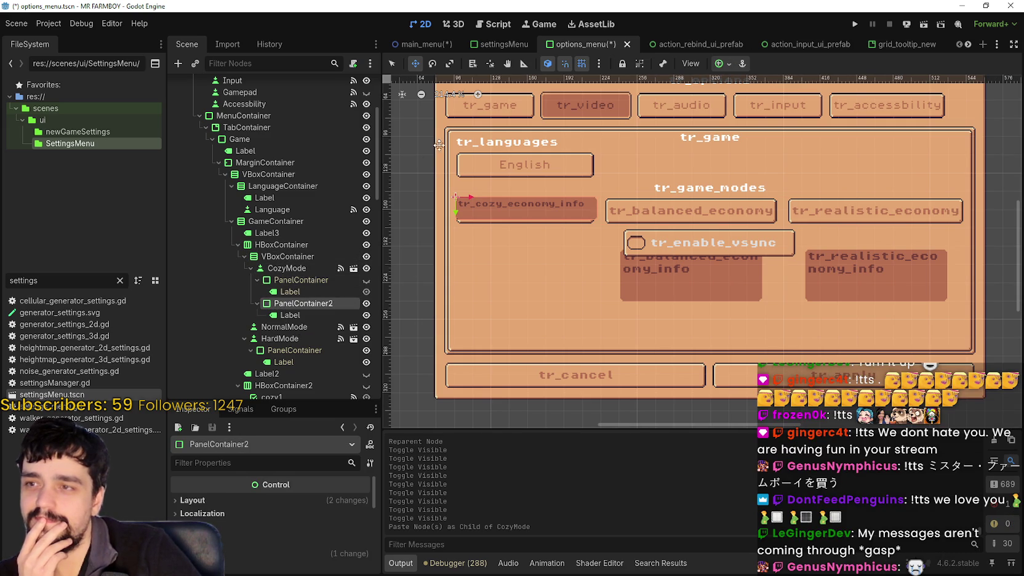
pyautogui.click(294, 317)
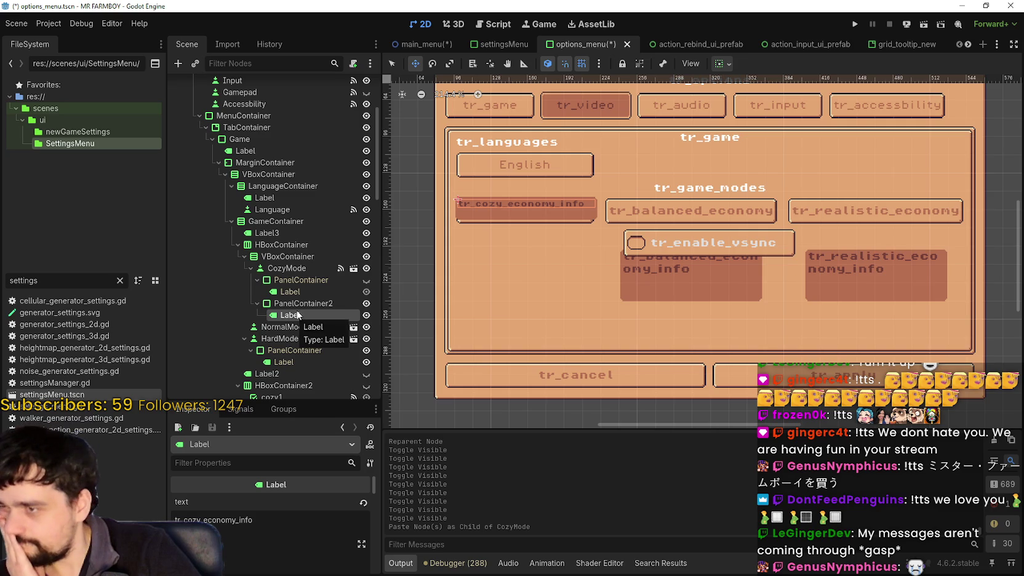
pyautogui.click(302, 304)
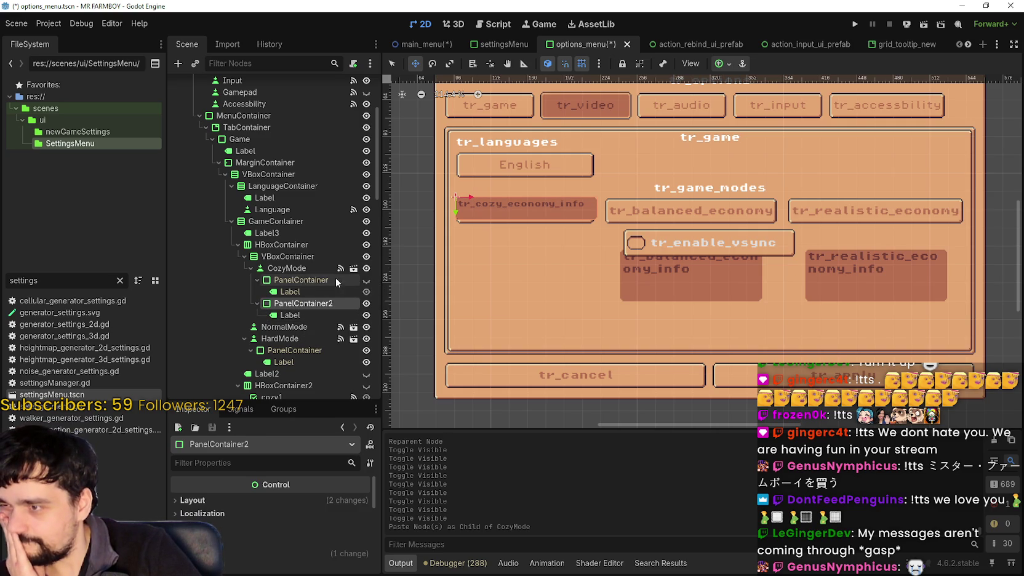
pyautogui.click(251, 268)
pyautogui.moveTo(284, 299)
pyautogui.mouseDown()
pyautogui.moveTo(288, 310)
pyautogui.moveTo(286, 257)
pyautogui.mouseUp()
pyautogui.scroll(1, 583, 207)
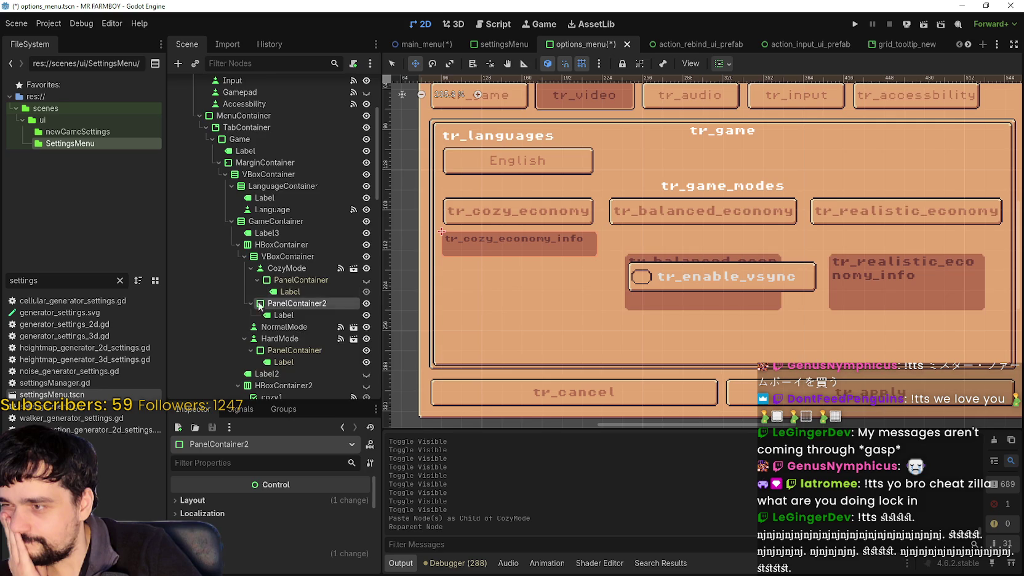
pyautogui.scroll(-2, 329, 325)
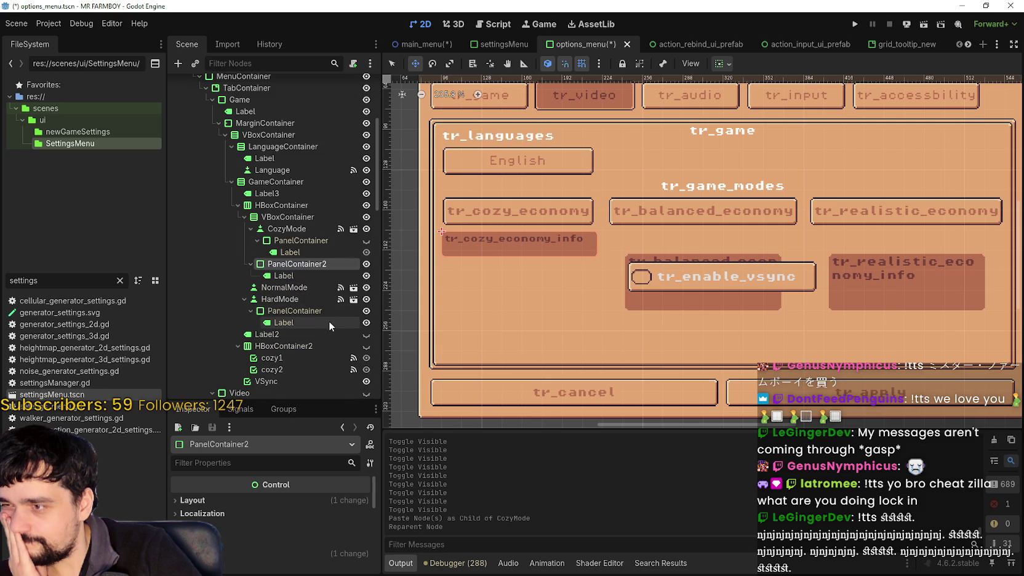
# Hide HardMode's info panel, make NormalMode's children editable, and hide its info panel too
pyautogui.click(286, 288)
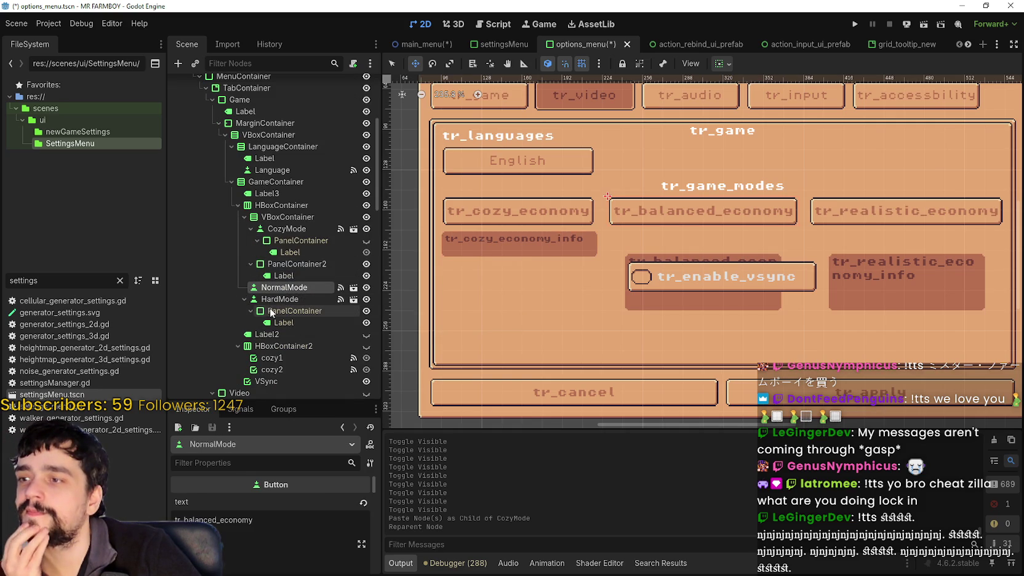
pyautogui.click(367, 314)
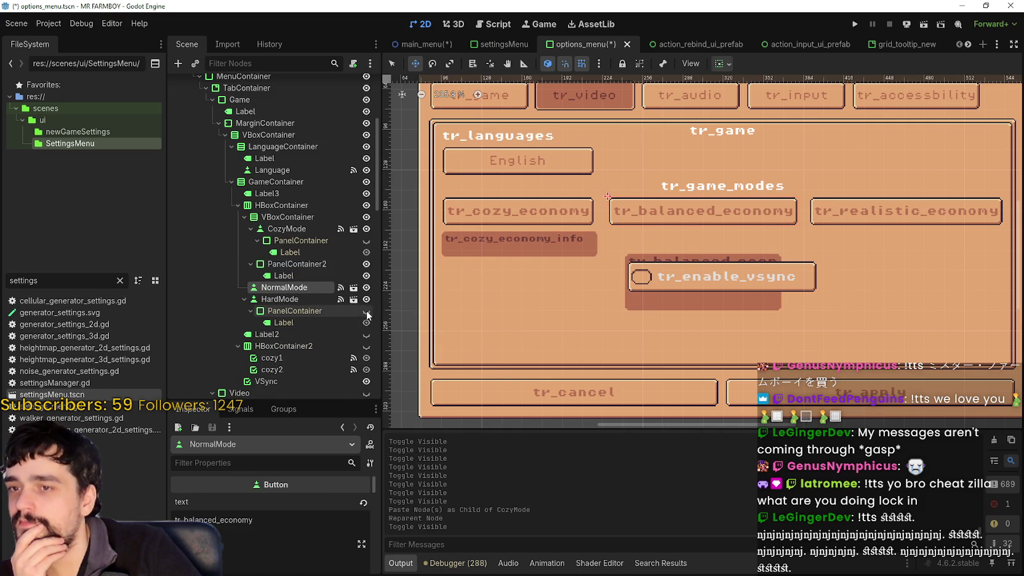
pyautogui.click(305, 300)
pyautogui.rightClick(283, 291)
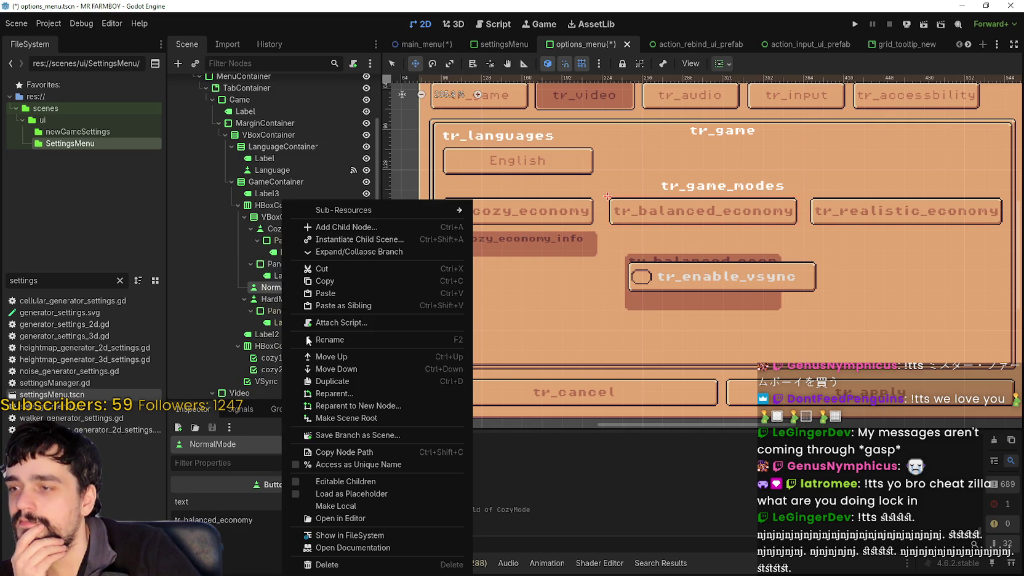
pyautogui.click(368, 478)
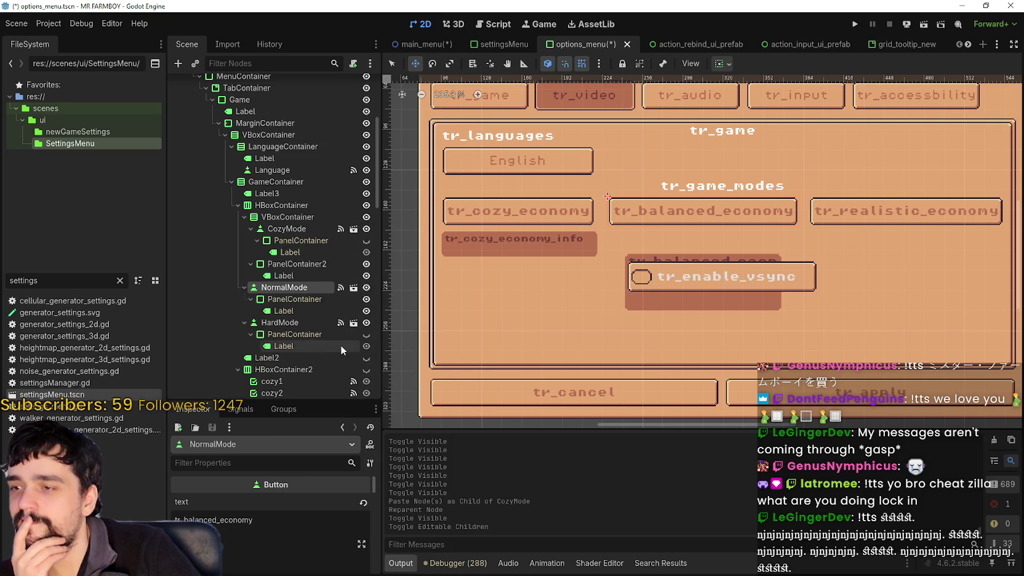
pyautogui.click(366, 299)
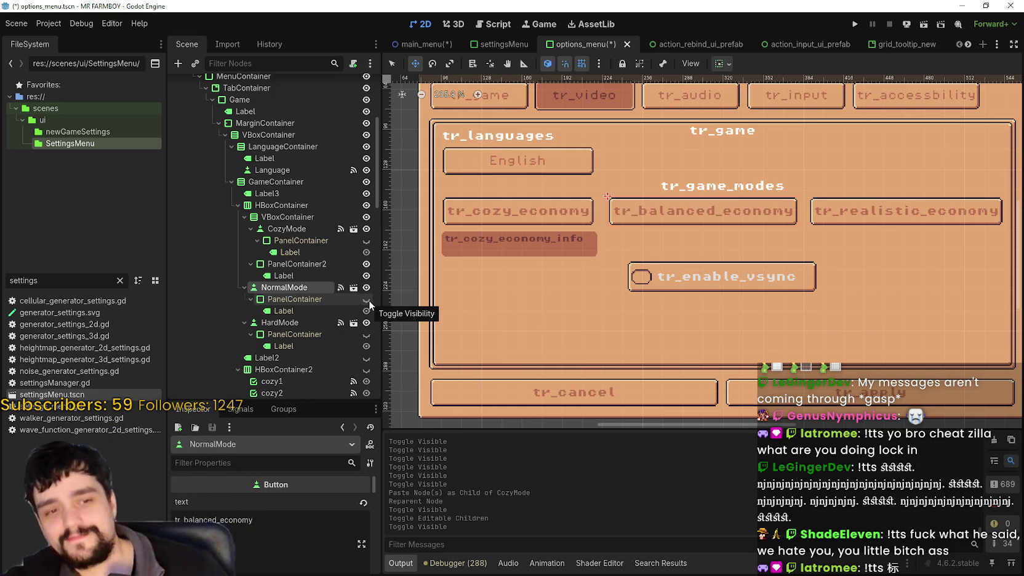
pyautogui.scroll(-2, 591, 283)
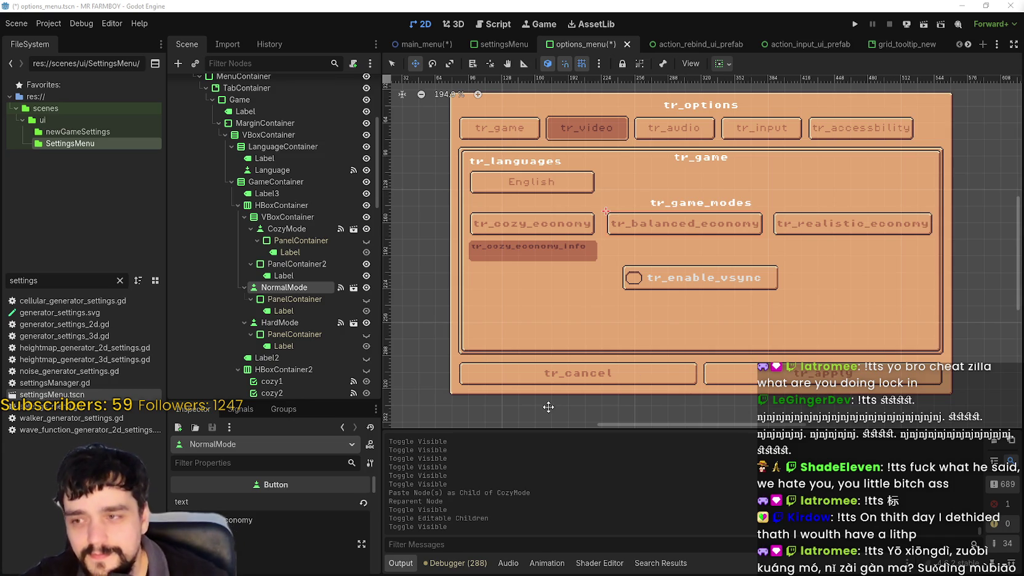
# Collapse the cozy-mode VBoxContainer, NormalMode and HardMode branches in the scene tree
pyautogui.click(245, 217)
pyautogui.click(286, 217)
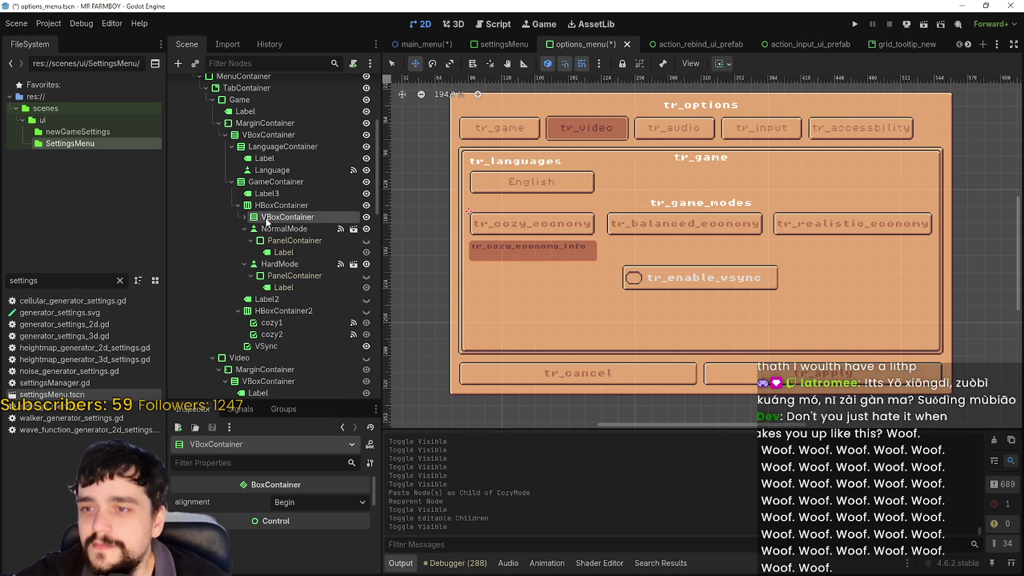
pyautogui.click(281, 229)
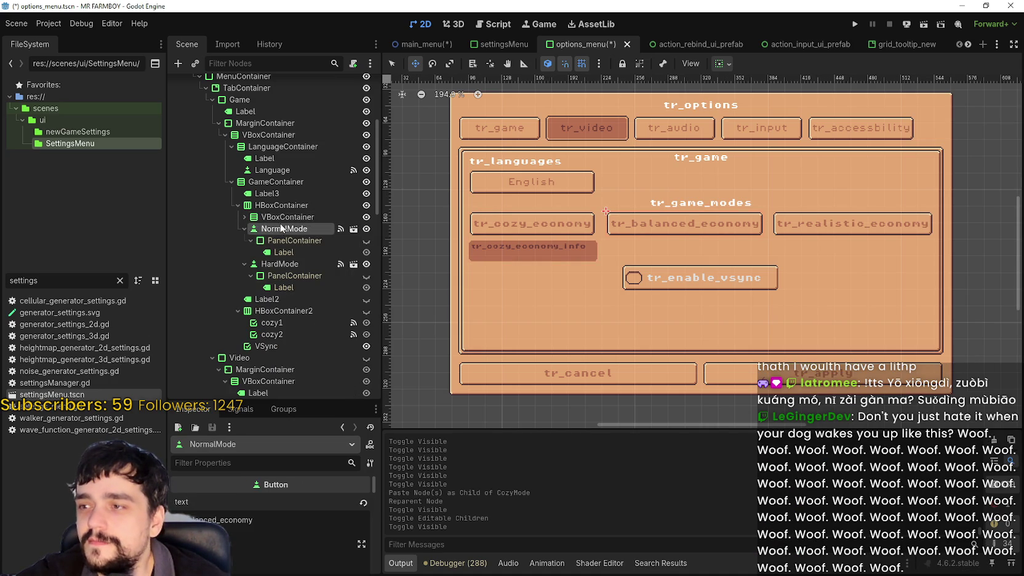
pyautogui.click(244, 228)
pyautogui.click(244, 241)
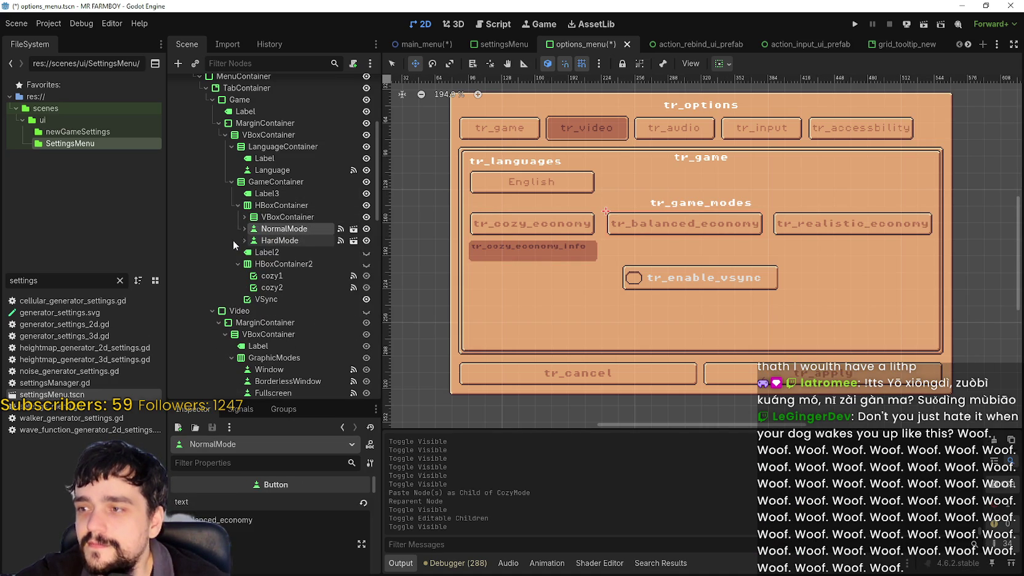
# Add VBoxContainer2 under the HBoxContainer and move NormalMode inside it
pyautogui.rightClick(270, 203)
pyautogui.click(323, 212)
pyautogui.write('vbox')
pyautogui.press('Return')
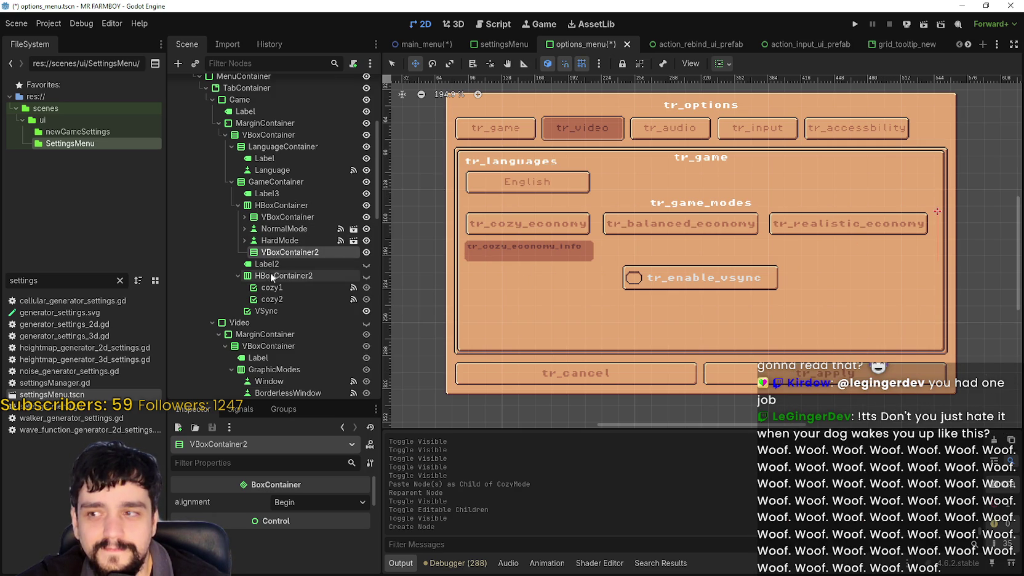
pyautogui.moveTo(280, 236); pyautogui.dragTo(294, 231)
pyautogui.moveTo(232, 243); pyautogui.dragTo(264, 229)
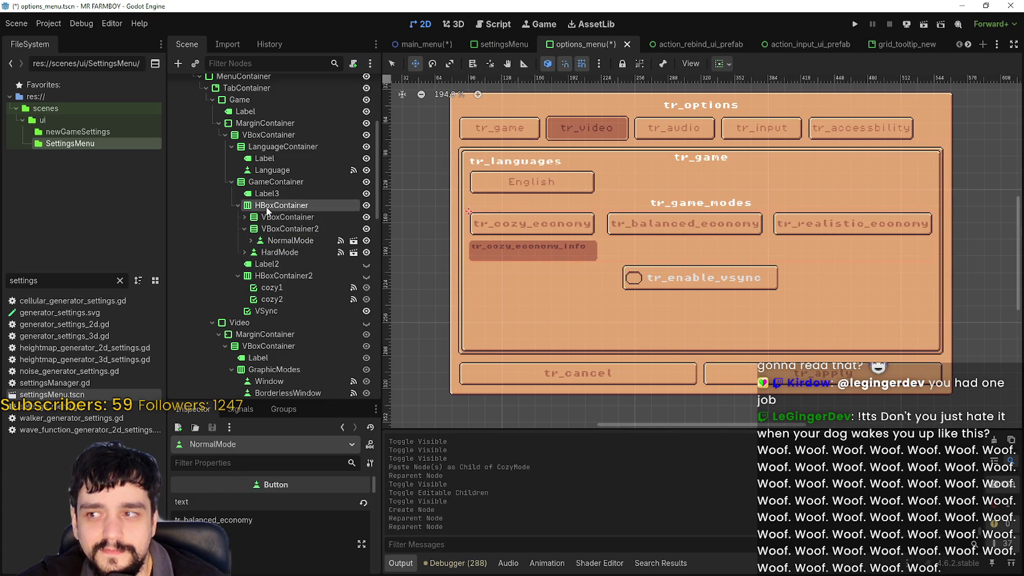
# Add an empty VBoxContainer3 as another child of the HBoxContainer
pyautogui.rightClick(266, 209)
pyautogui.click(284, 213)
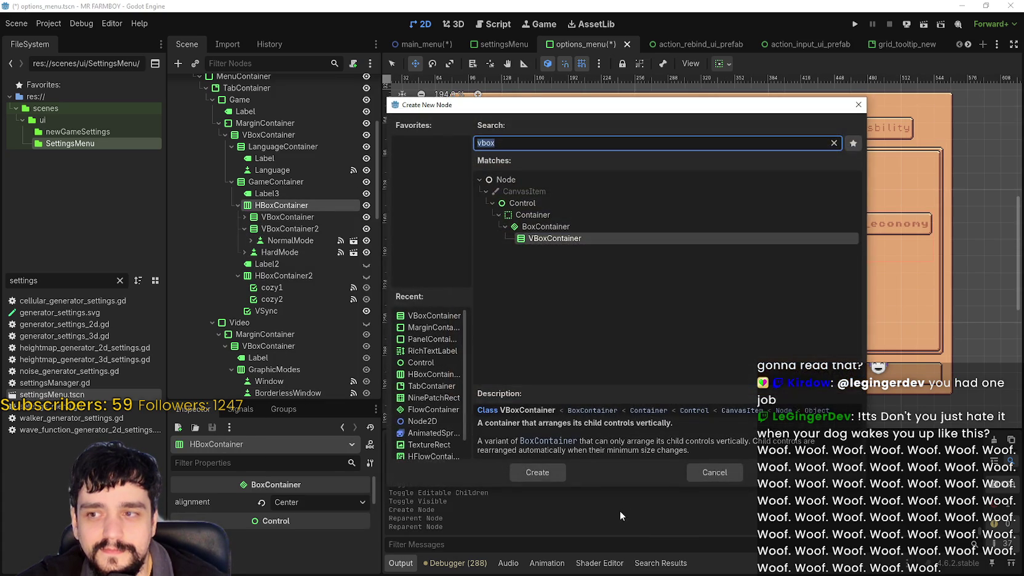
pyautogui.click(550, 476)
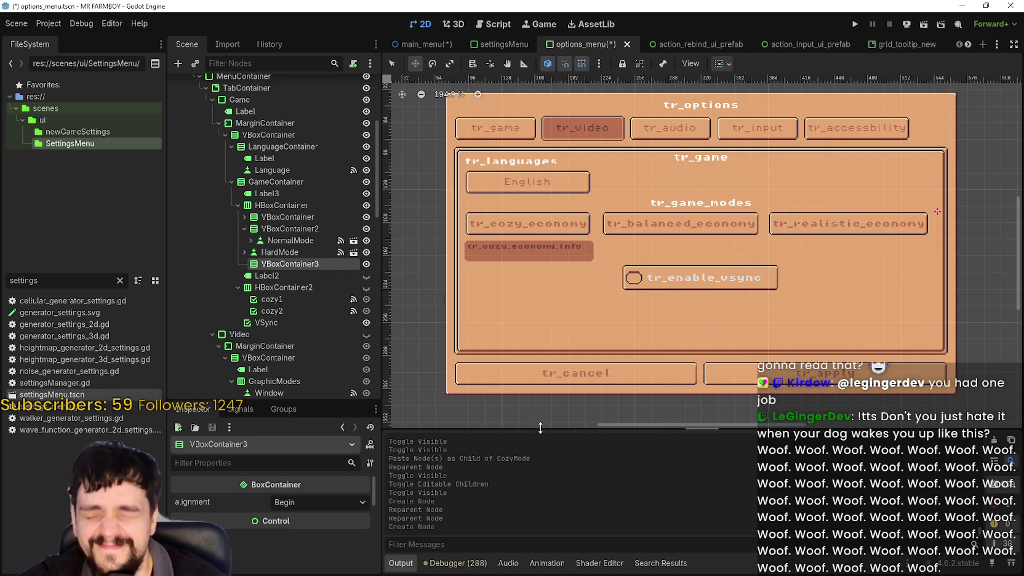
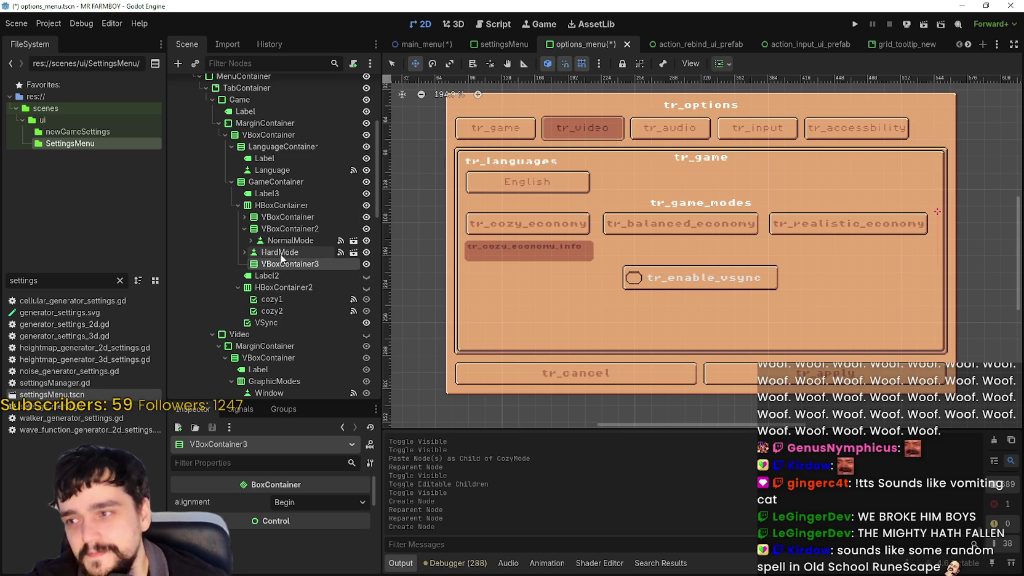
# Move HardMode into VBoxContainer3 and copy the cozy info panel PanelContainer2
pyautogui.moveTo(274, 254); pyautogui.dragTo(289, 269)
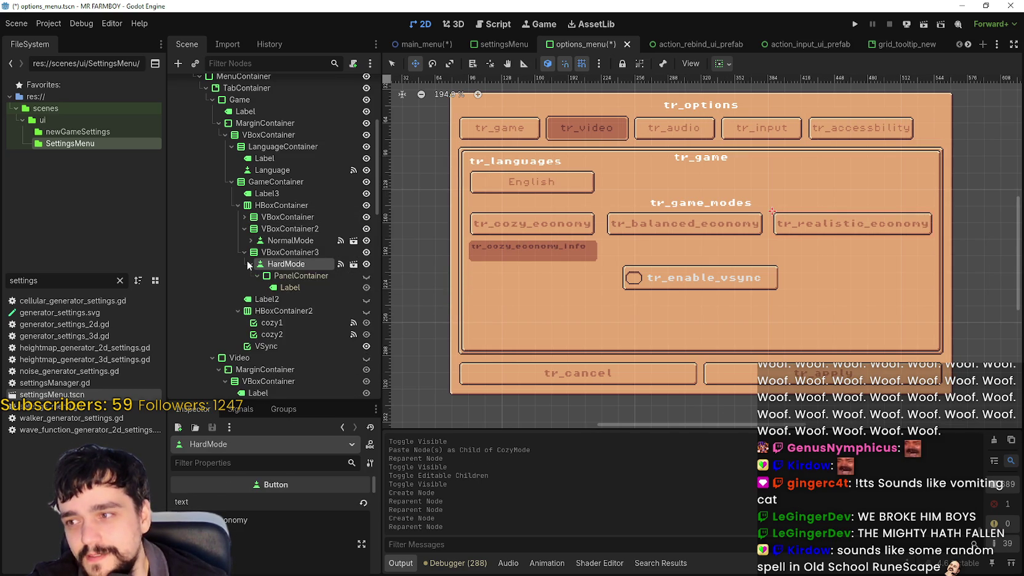
pyautogui.click(244, 216)
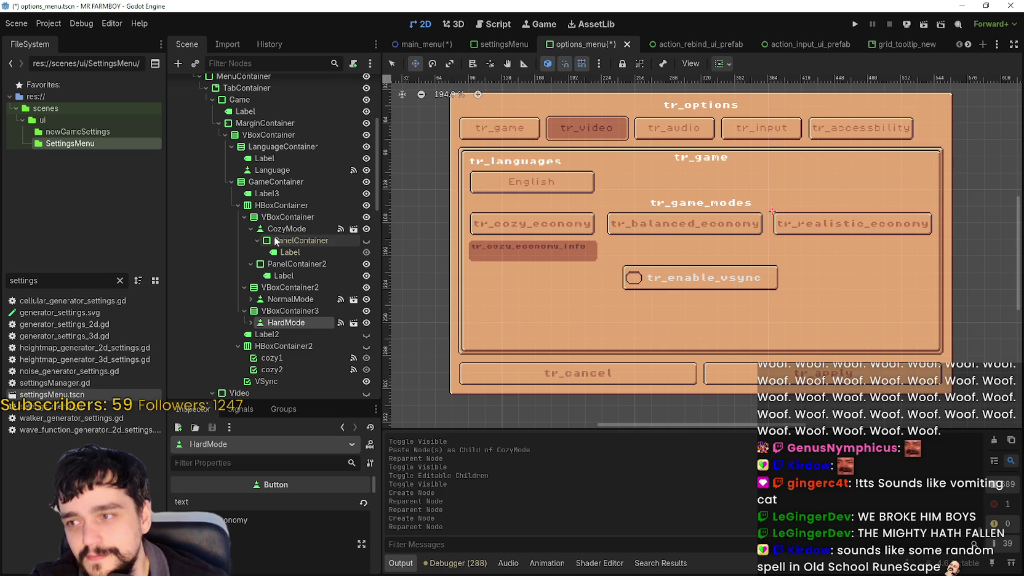
pyautogui.click(250, 241)
pyautogui.click(283, 253)
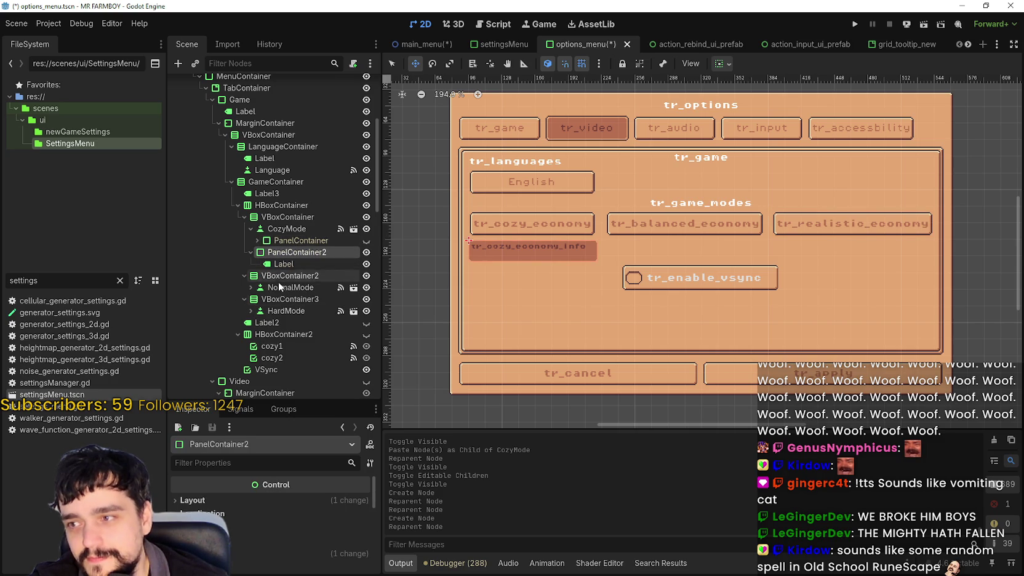
pyautogui.click(282, 265)
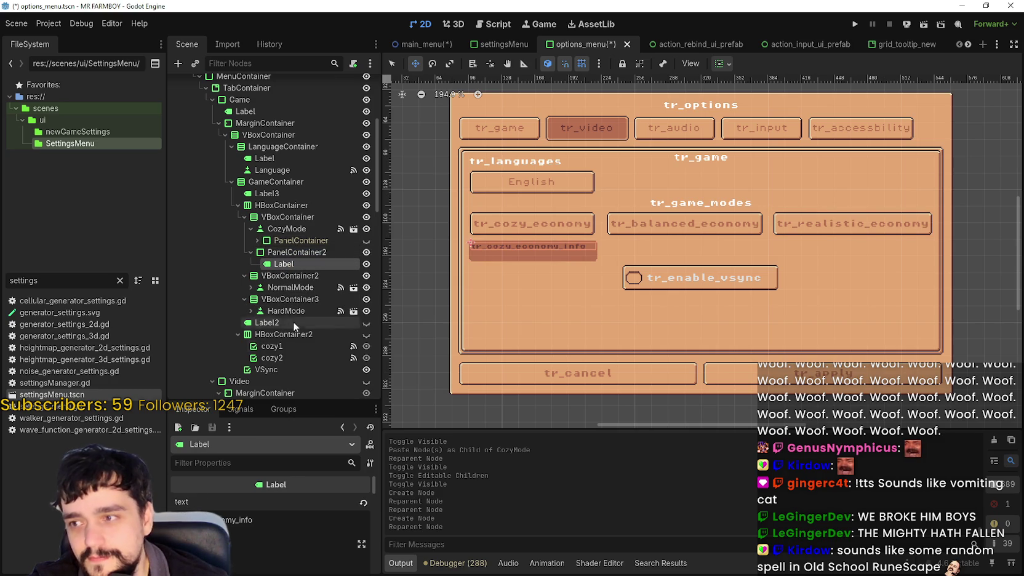
pyautogui.click(283, 253)
pyautogui.rightClick(284, 252)
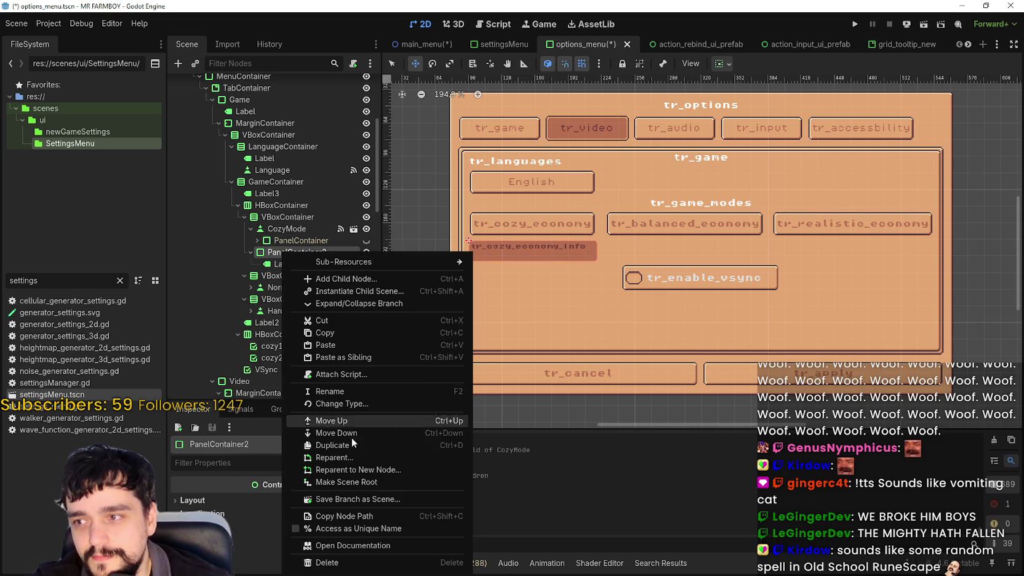
pyautogui.click(334, 335)
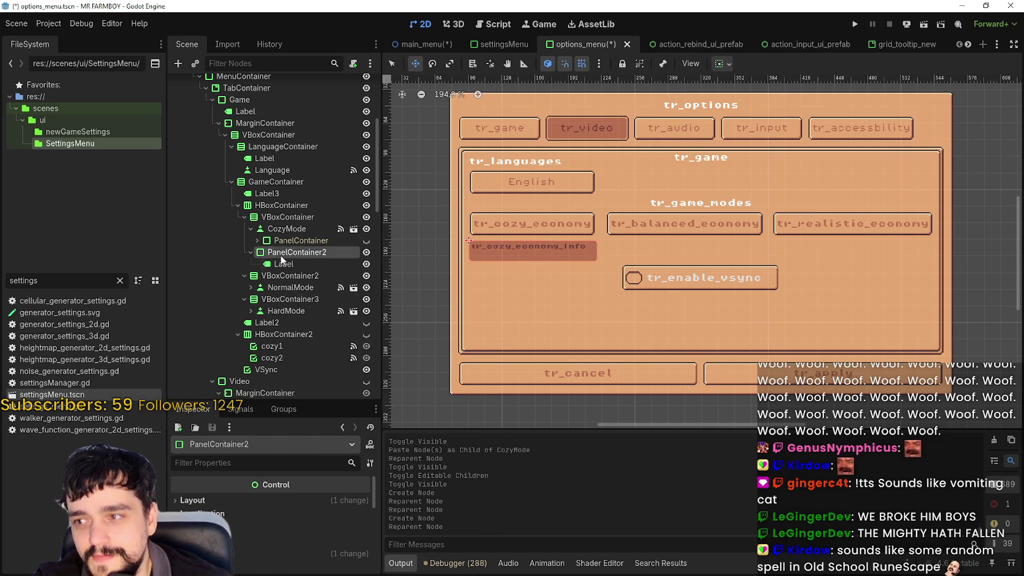
# Paste the cozy info panel into VBoxContainer2 and VBoxContainer3, beneath their economy buttons
pyautogui.rightClick(283, 275)
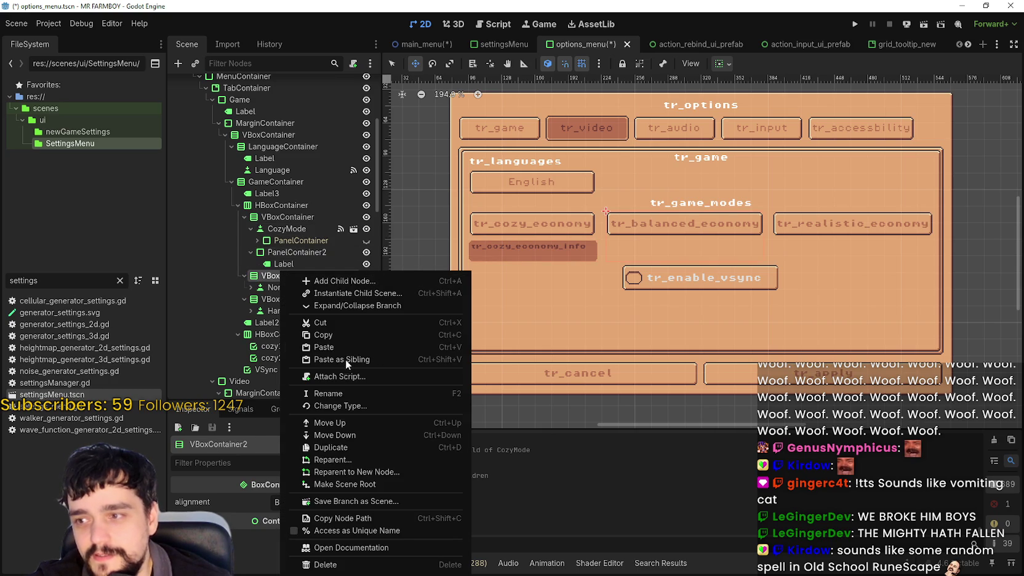
pyautogui.click(349, 353)
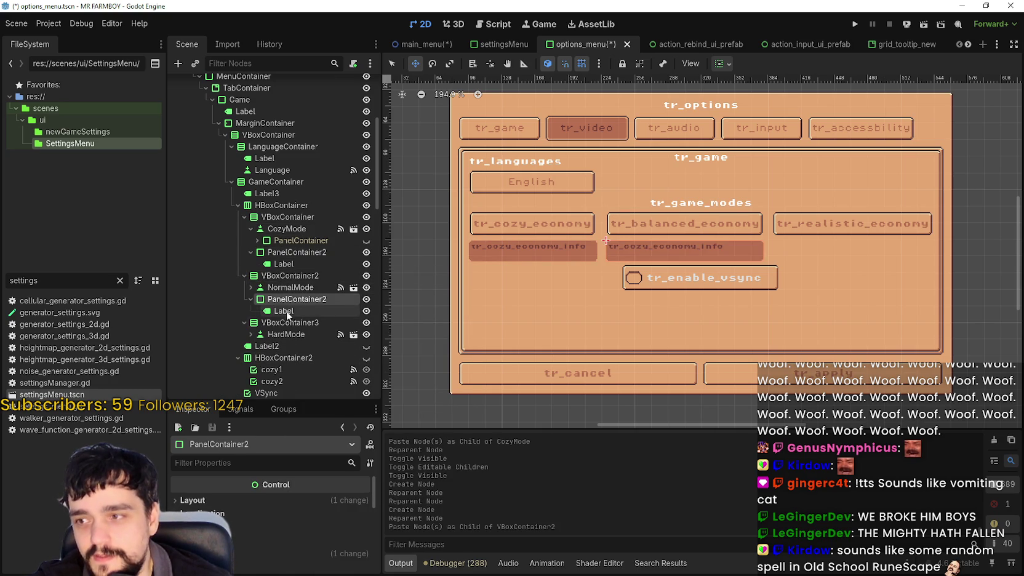
pyautogui.click(286, 323)
pyautogui.rightClick(281, 324)
pyautogui.click(340, 347)
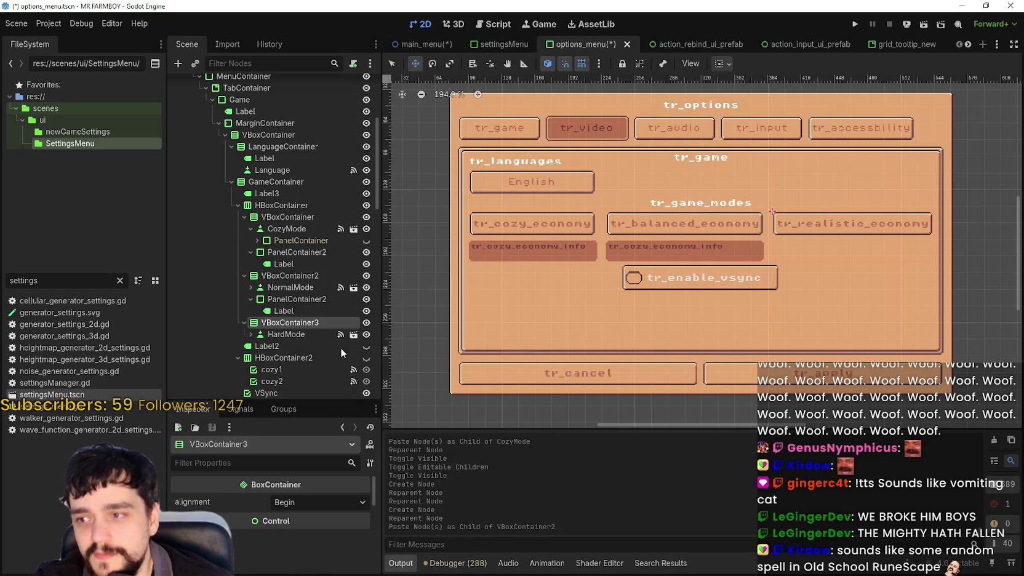
pyautogui.click(274, 321)
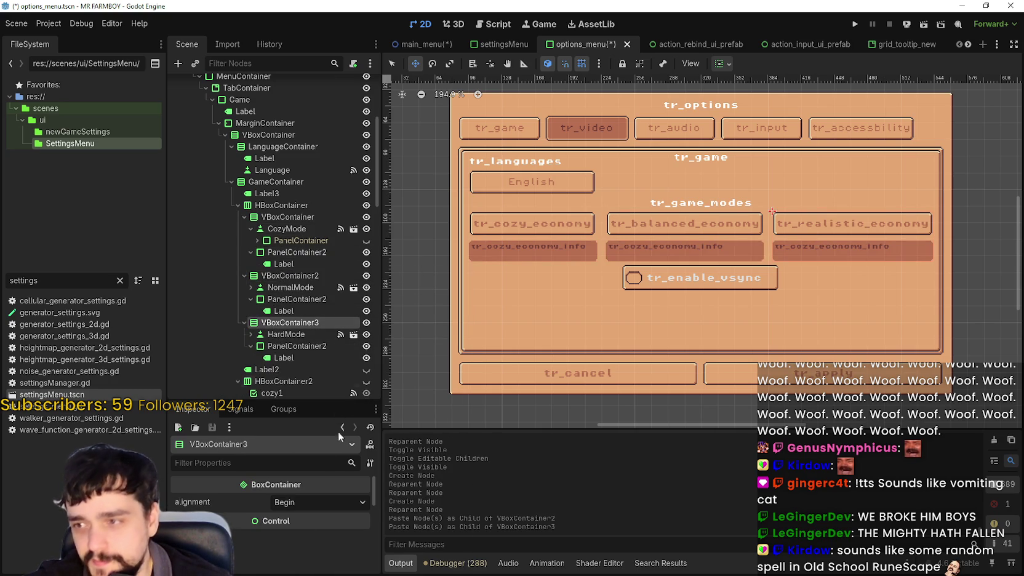
# Enable VBoxContainer3's separation constant override and lower it to -1
pyautogui.scroll(-5, 271, 498)
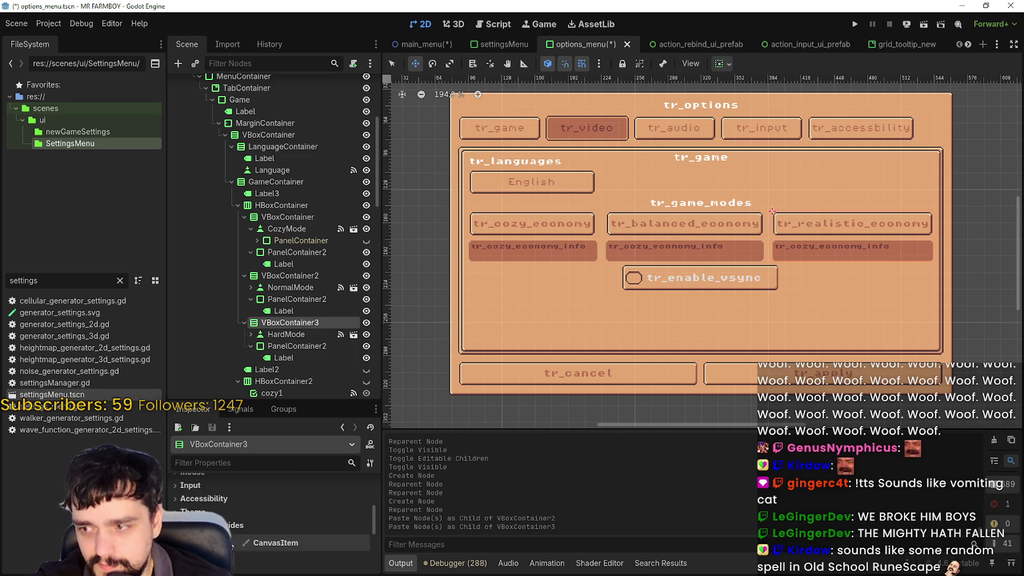
pyautogui.click(291, 512)
pyautogui.click(288, 526)
pyautogui.click(362, 543)
pyautogui.click(363, 544)
pyautogui.click(363, 544)
pyautogui.click(362, 544)
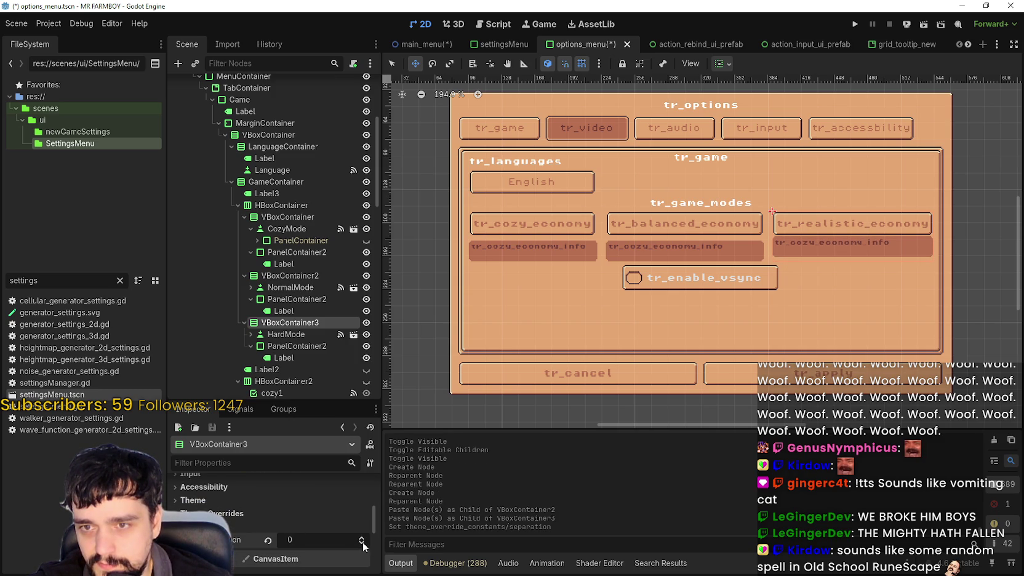
pyautogui.scroll(4, 810, 247)
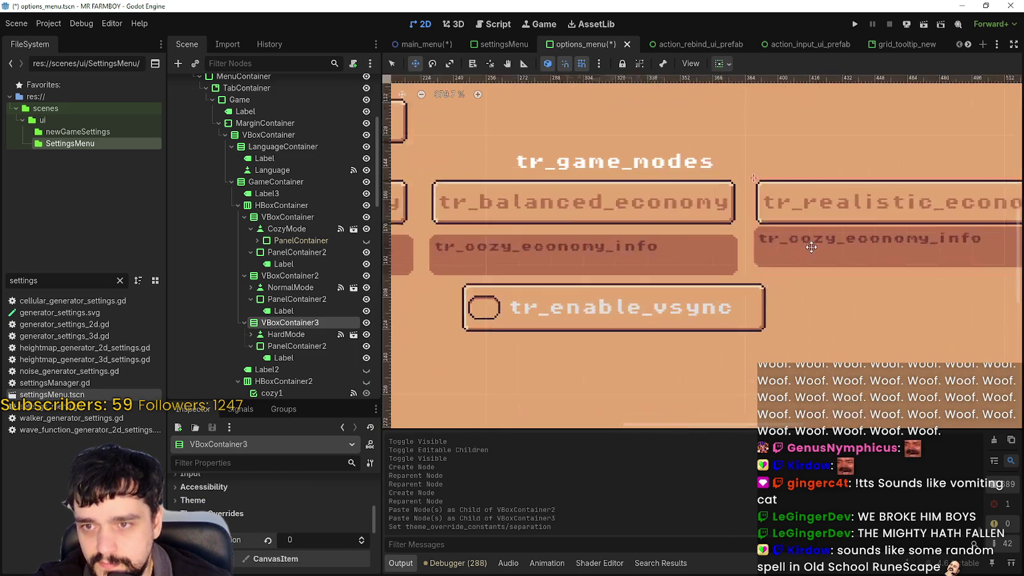
pyautogui.scroll(-3, 810, 247)
pyautogui.scroll(3, 810, 247)
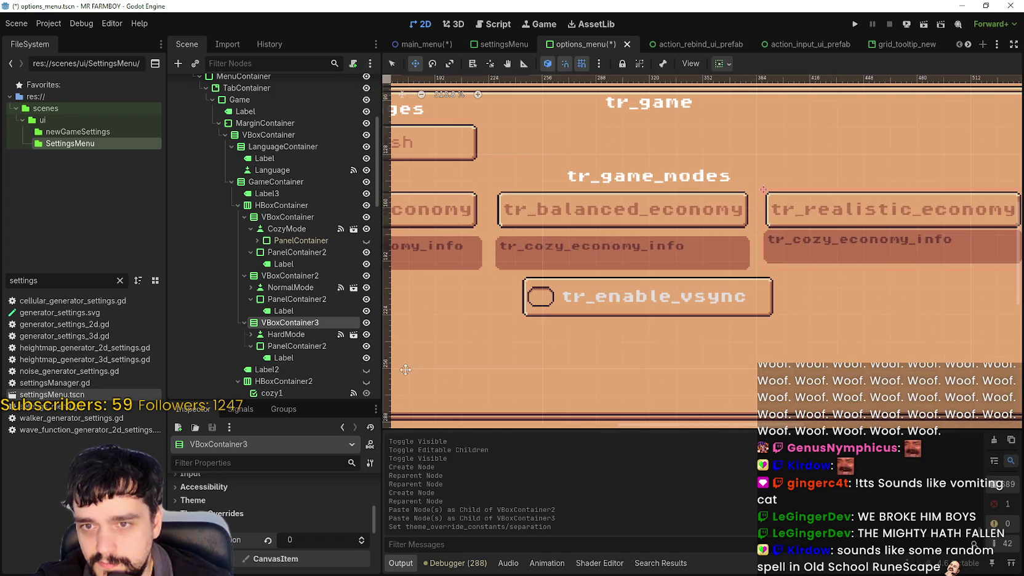
pyautogui.click(363, 544)
pyautogui.scroll(-3, 509, 339)
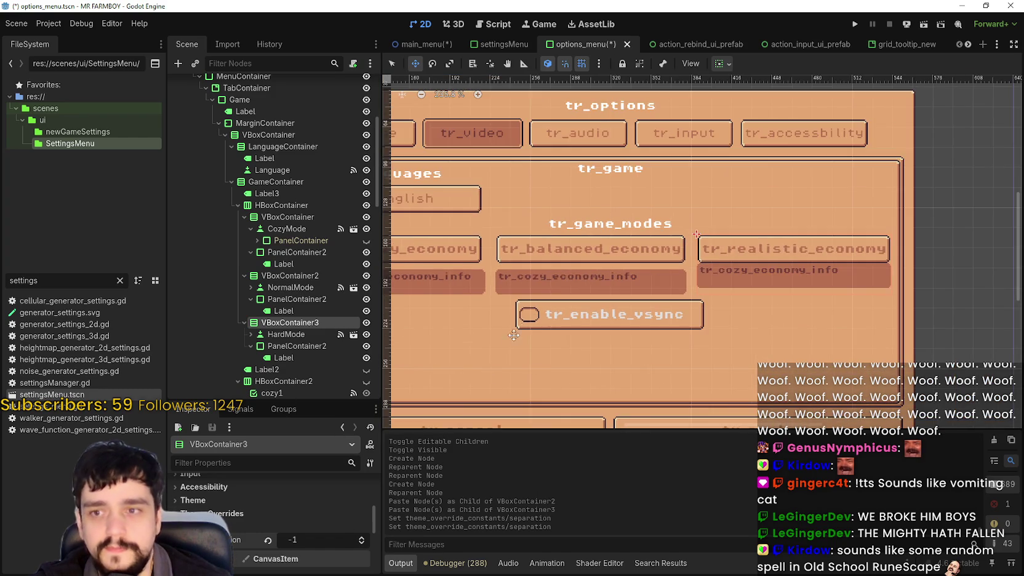
pyautogui.scroll(1, 627, 303)
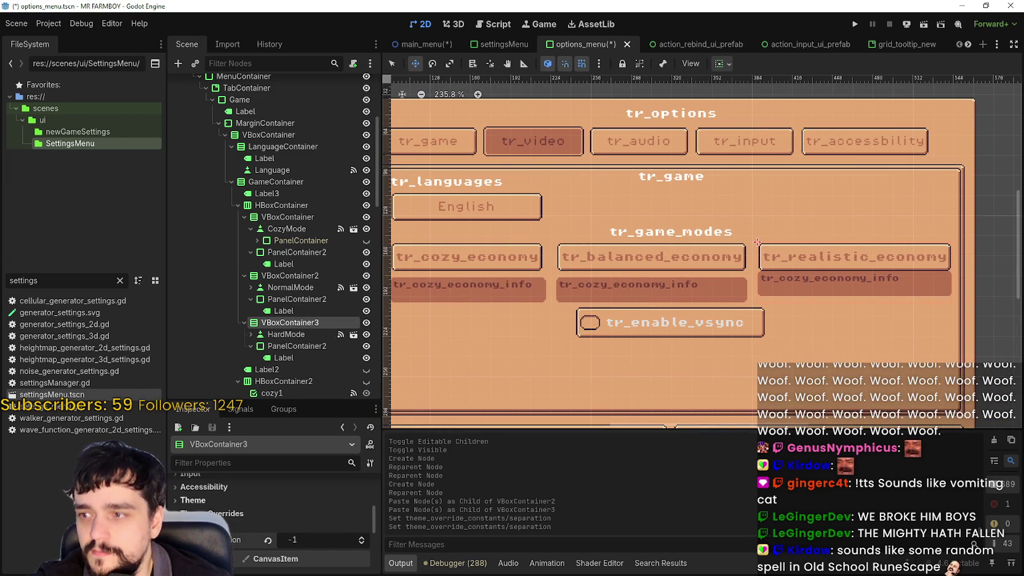
pyautogui.click(307, 540)
# Filter the Inspector for 'separation' and set the second mode column's separation to -1
pyautogui.click(250, 461)
pyautogui.write('sep')
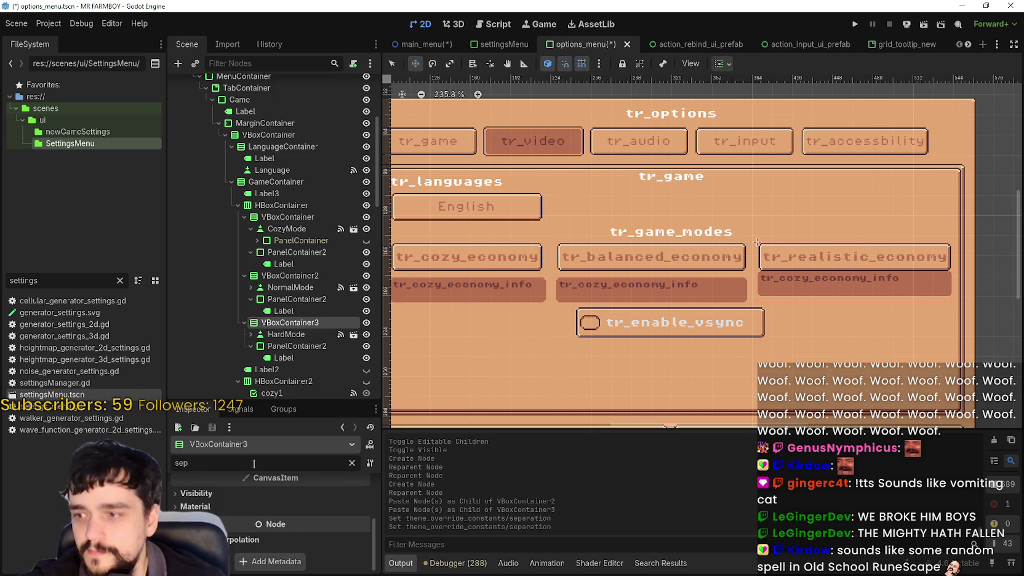
pyautogui.write('aration')
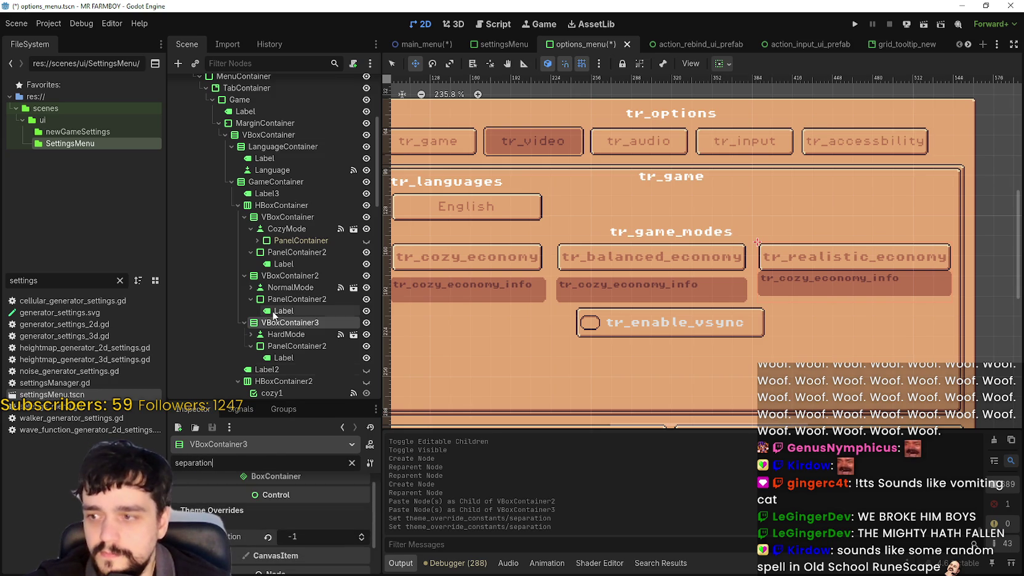
pyautogui.click(268, 277)
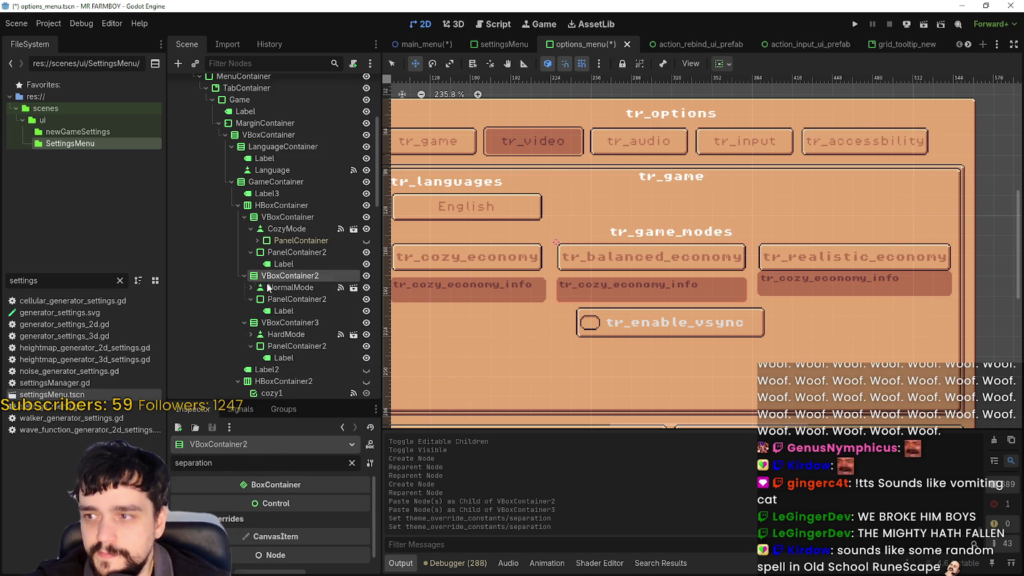
pyautogui.click(302, 520)
pyautogui.click(326, 545)
pyautogui.write('-1')
pyautogui.press('Return')
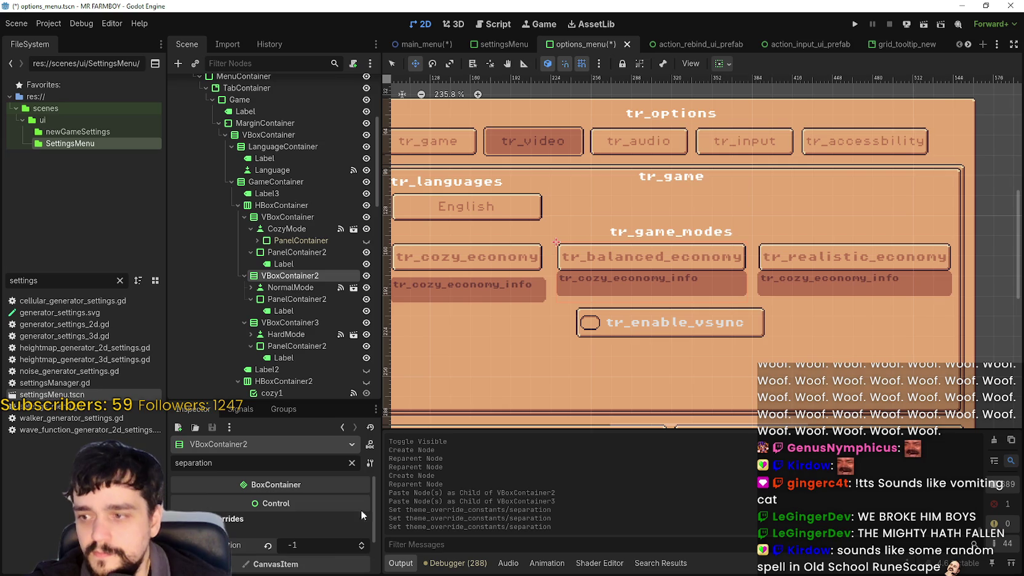
# Set the first mode column's separation to -1 and save the scene
pyautogui.click(274, 218)
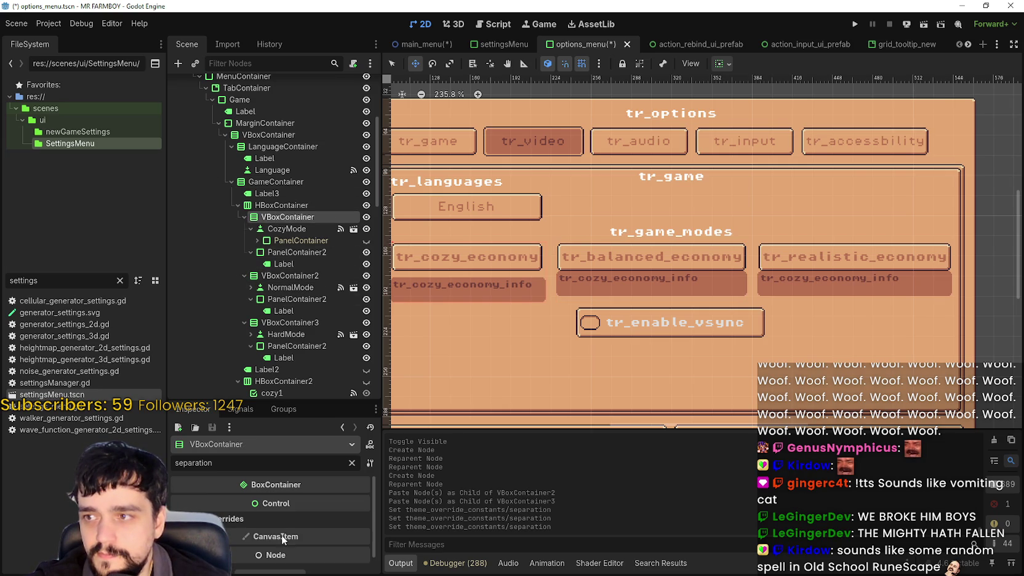
pyautogui.click(320, 544)
pyautogui.write('-1')
pyautogui.press('Return')
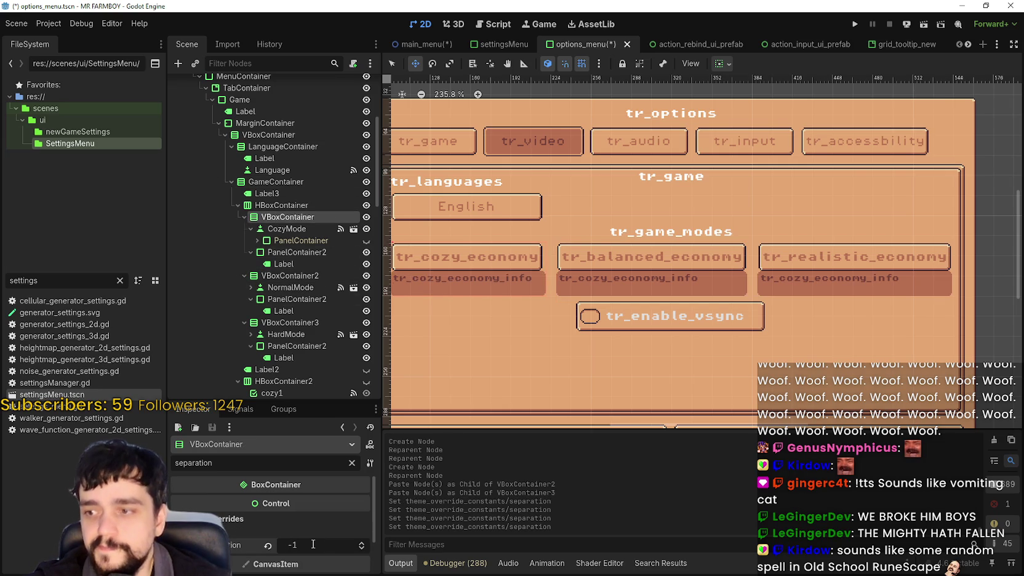
pyautogui.scroll(-3, 583, 228)
pyautogui.hotkey('ctrl', 's')
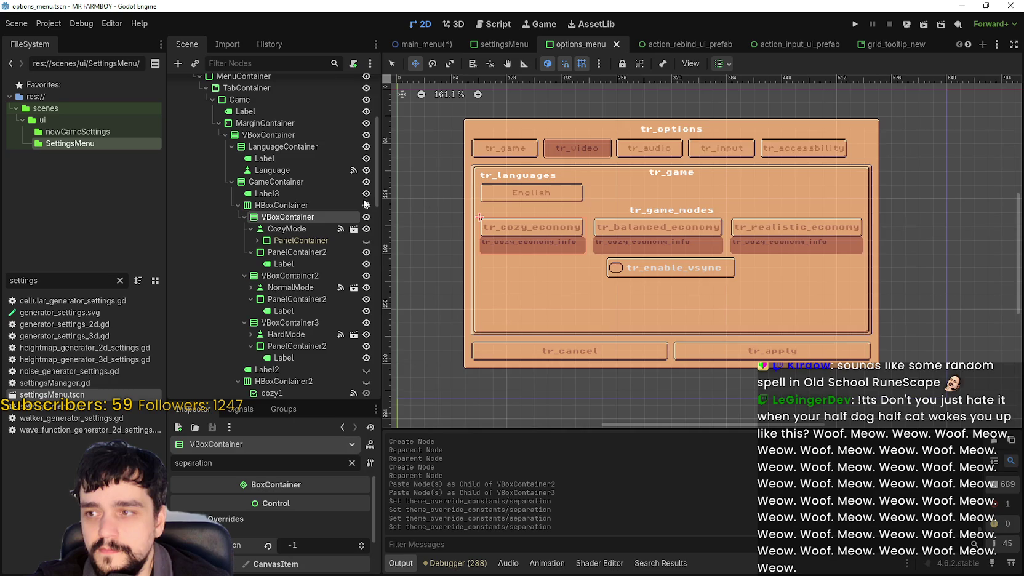
# Collapse the game-mode row in the scene tree and select the VSync toggle
pyautogui.scroll(-1, 624, 304)
pyautogui.scroll(3, 624, 304)
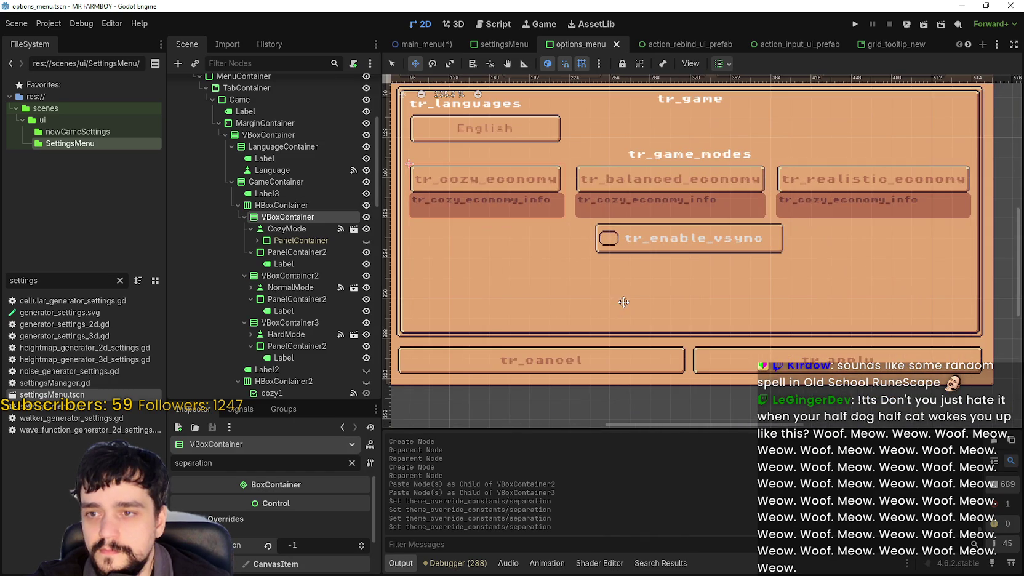
pyautogui.click(237, 206)
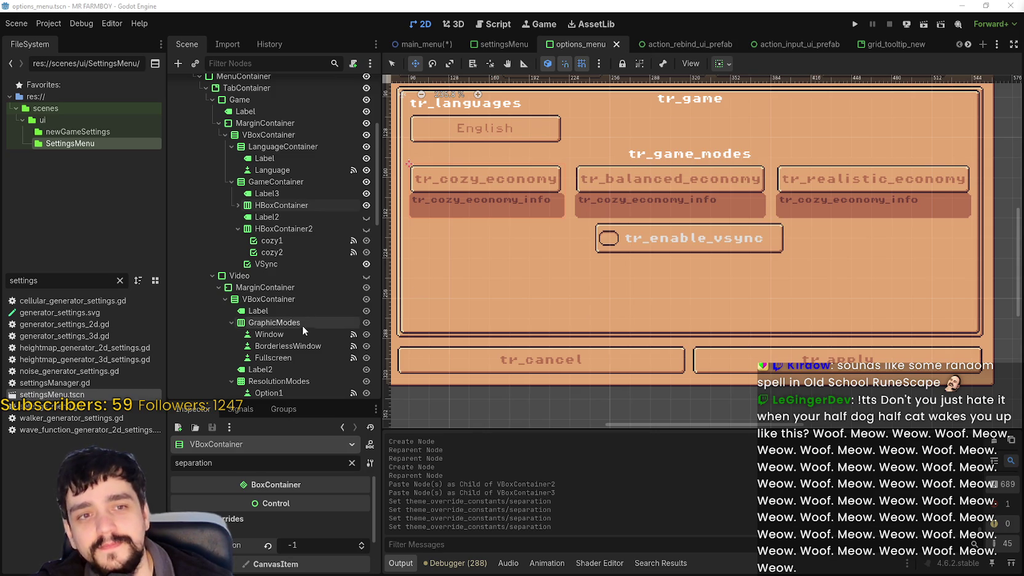
pyautogui.scroll(-5, 369, 266)
pyautogui.scroll(6, 307, 277)
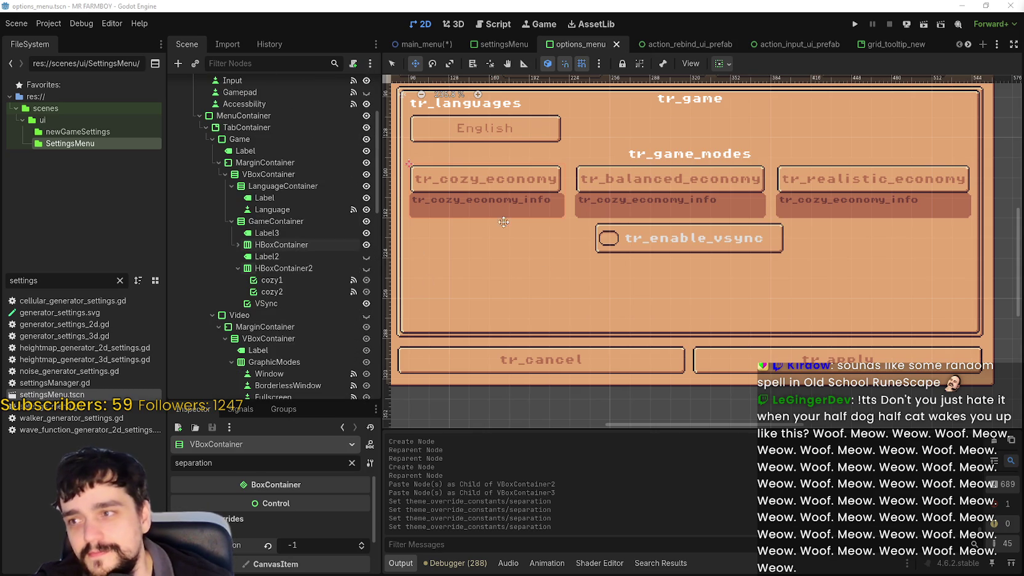
pyautogui.scroll(-3, 581, 214)
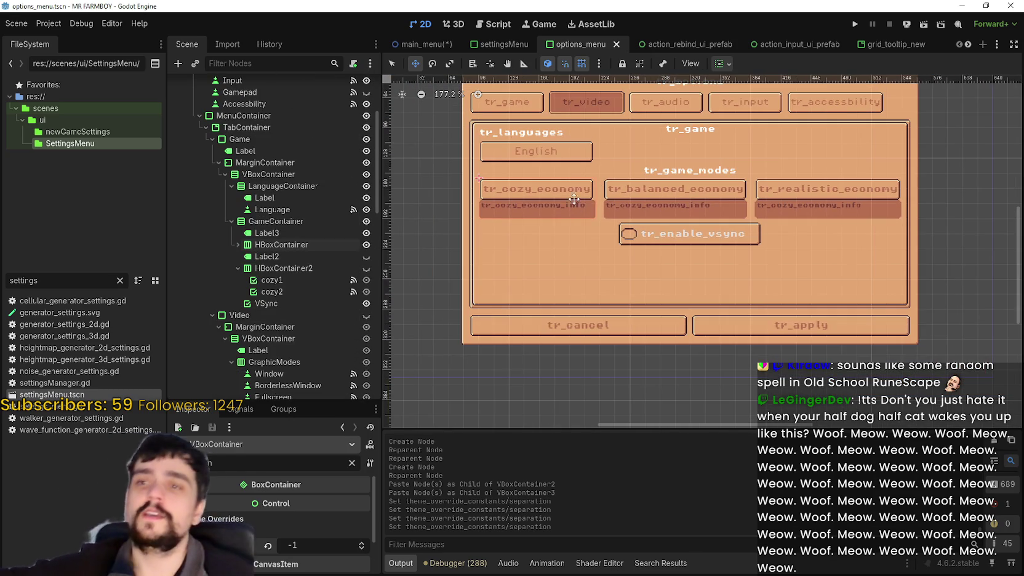
pyautogui.click(292, 306)
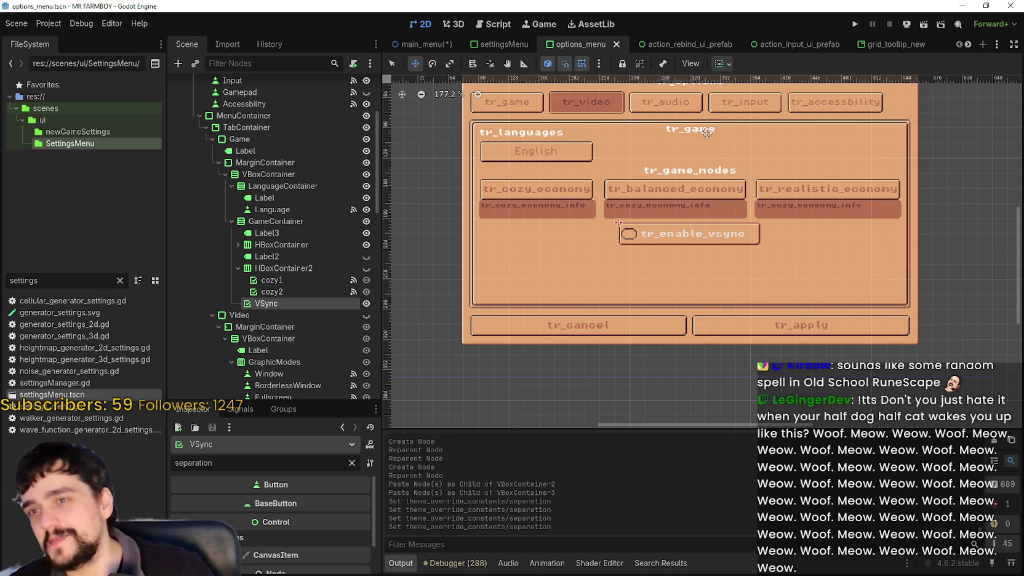
pyautogui.click(723, 63)
# Set the VSync toggle's horizontal alignment to left
pyautogui.click(728, 104)
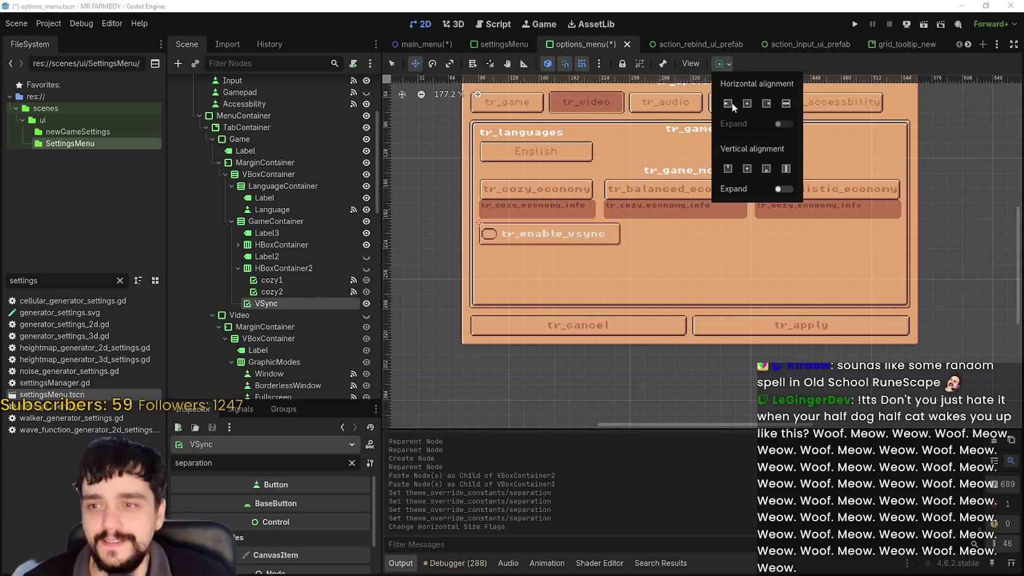
pyautogui.scroll(2, 609, 219)
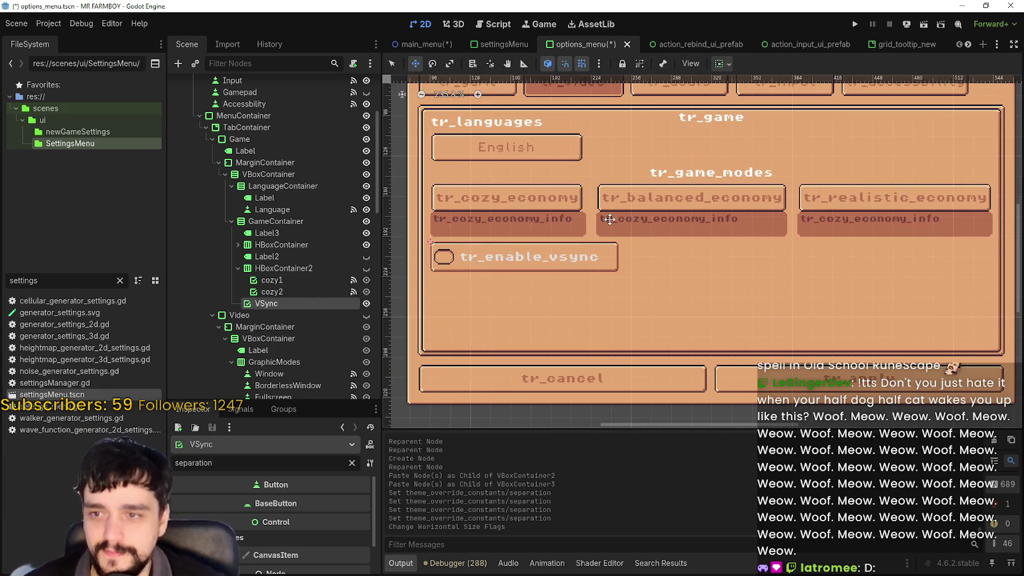
pyautogui.scroll(-1, 619, 221)
pyautogui.scroll(2, 628, 224)
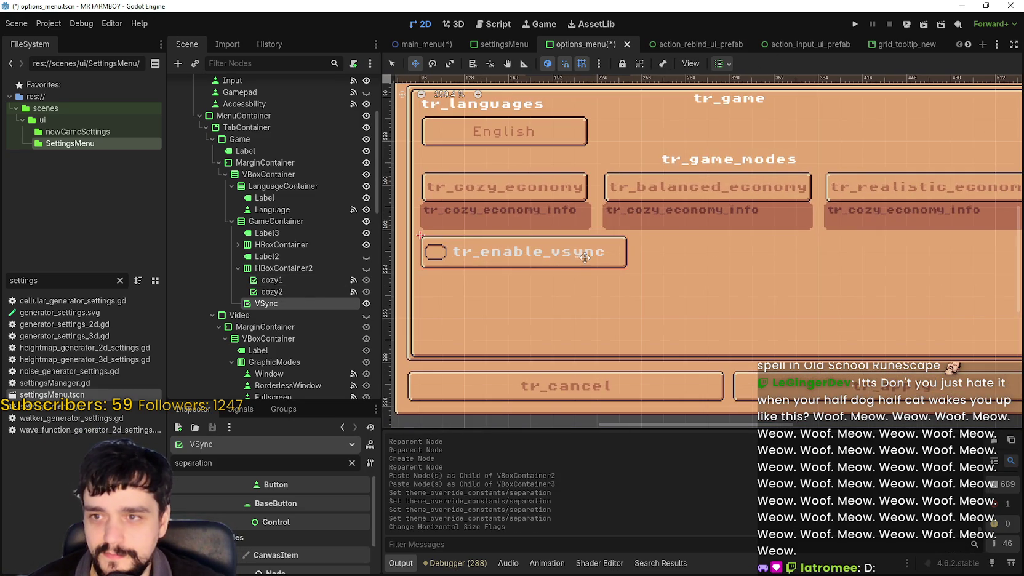
pyautogui.scroll(-2, 584, 255)
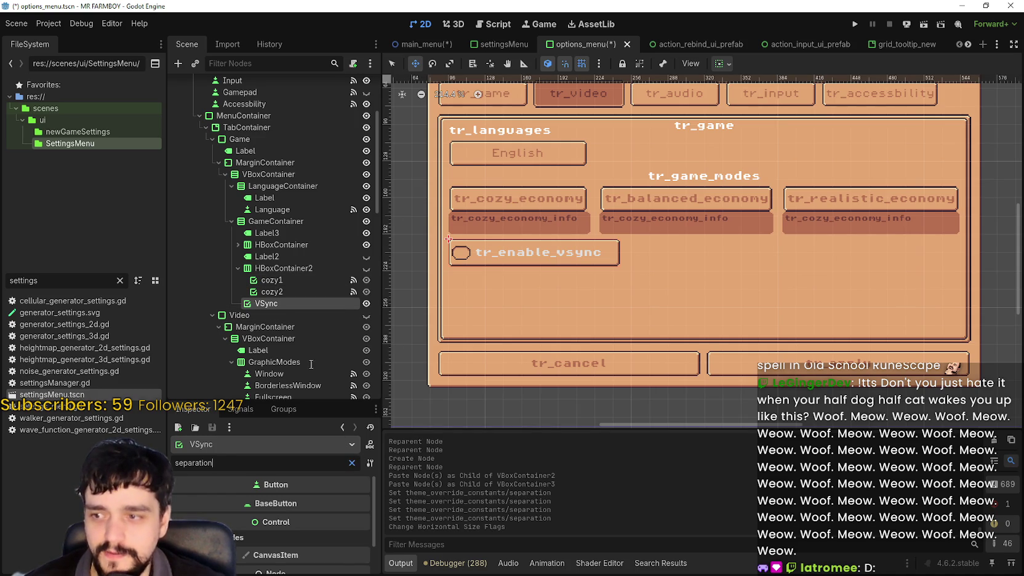
# Rename the VSync node to Tutorial and select its tr_enable_vsync label text
pyautogui.doubleClick(280, 304)
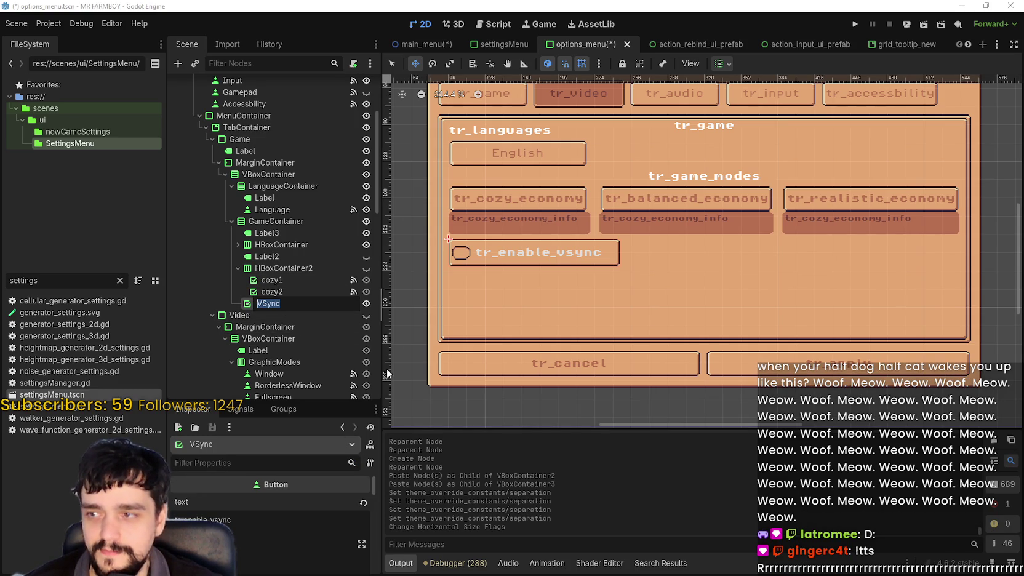
pyautogui.write('VSync')
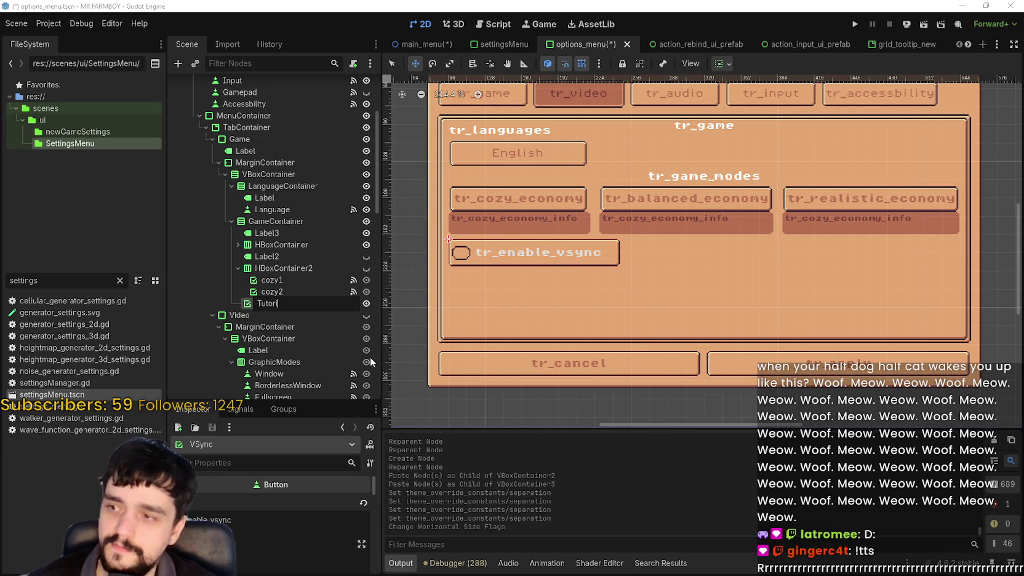
pyautogui.press('Return')
pyautogui.press('Return')
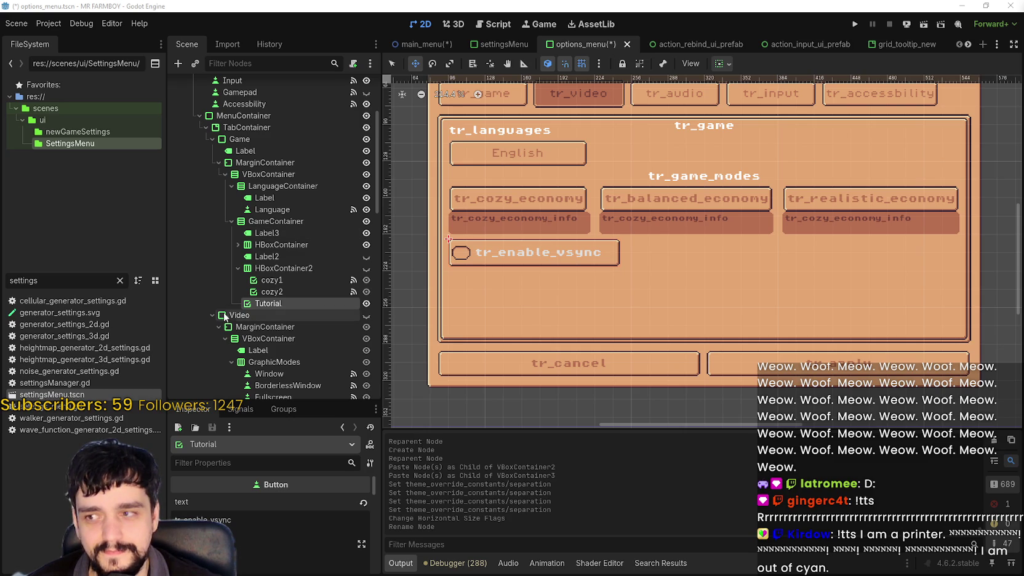
pyautogui.click(234, 517)
pyautogui.doubleClick(224, 520)
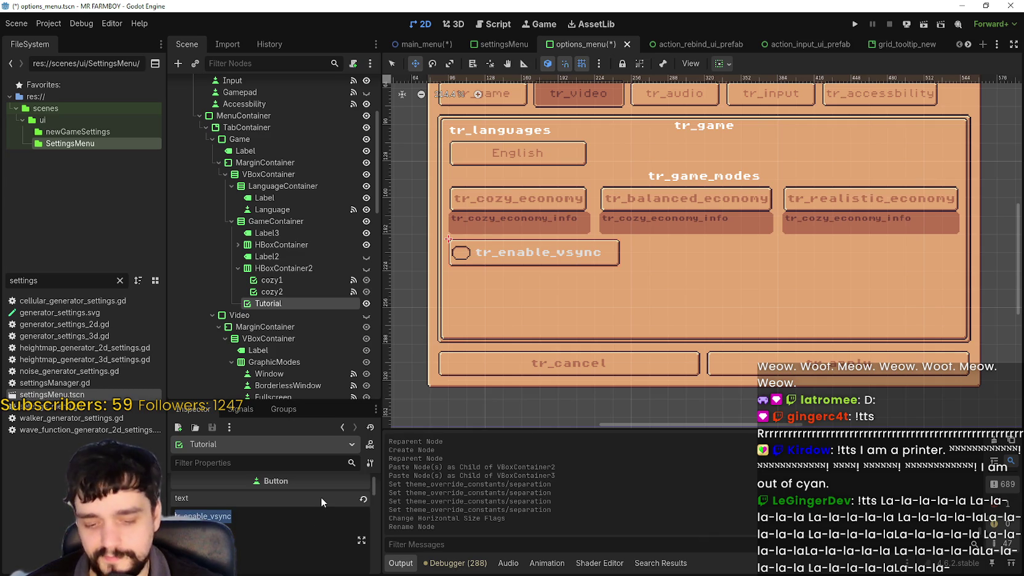
# Set the toggle's text to Tutorial, save, then replace it with To-Do-List
pyautogui.write('Tutorial')
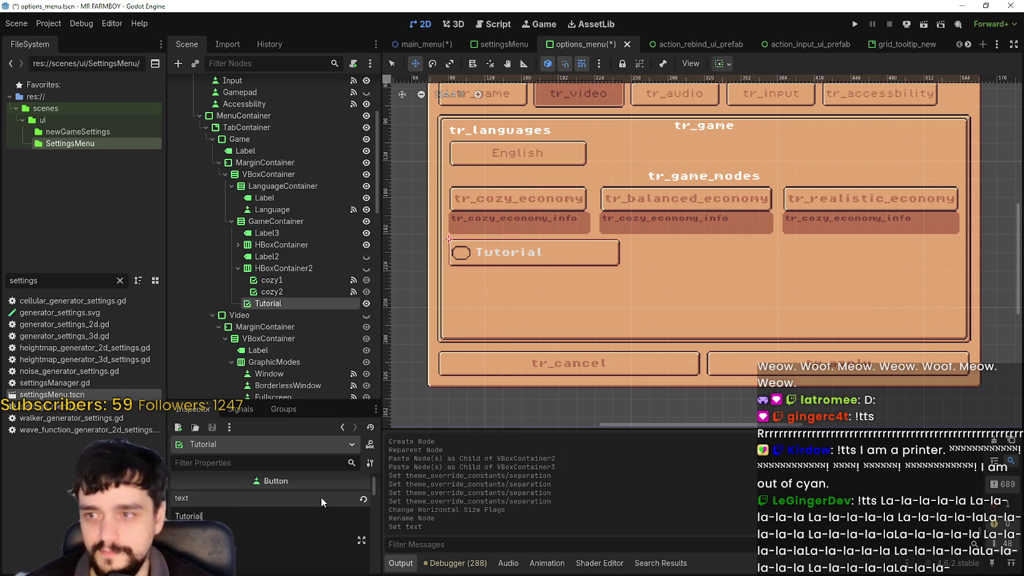
pyautogui.hotkey('ctrl', 's')
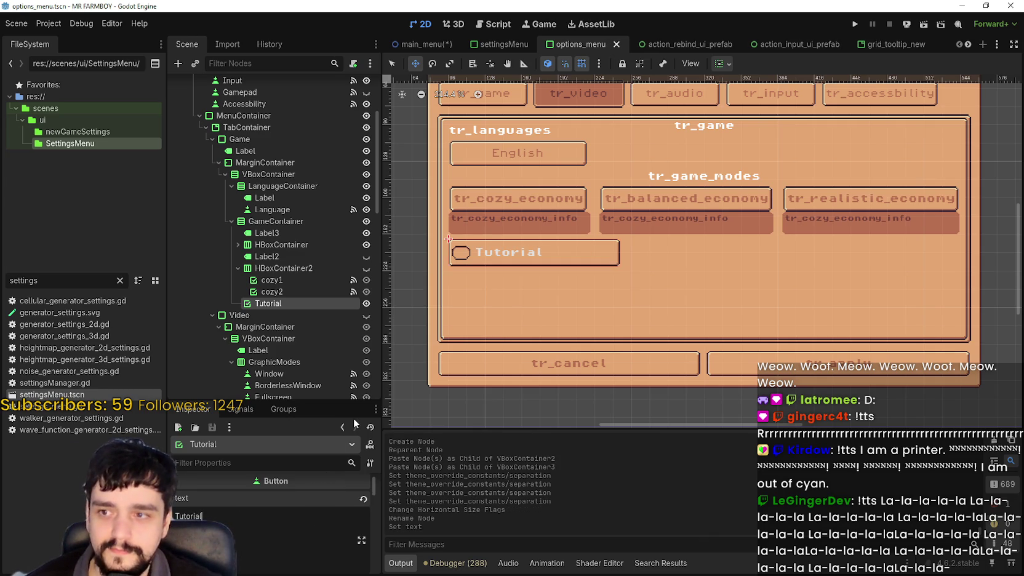
pyautogui.scroll(2, 495, 274)
pyautogui.hotkey('ctrl', 'a')
pyautogui.write('To-')
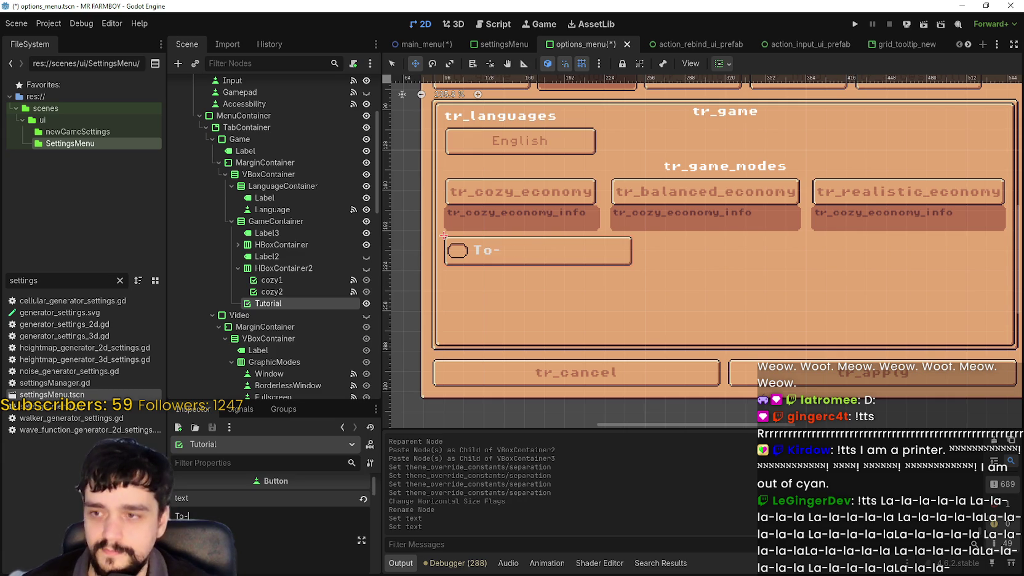
pyautogui.write('Do-List')
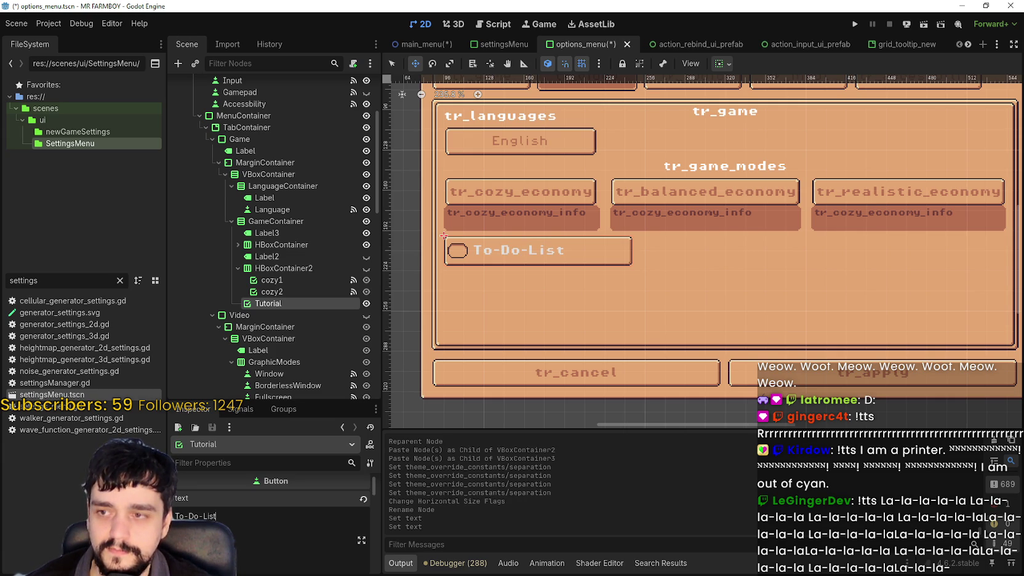
pyautogui.scroll(-5, 267, 521)
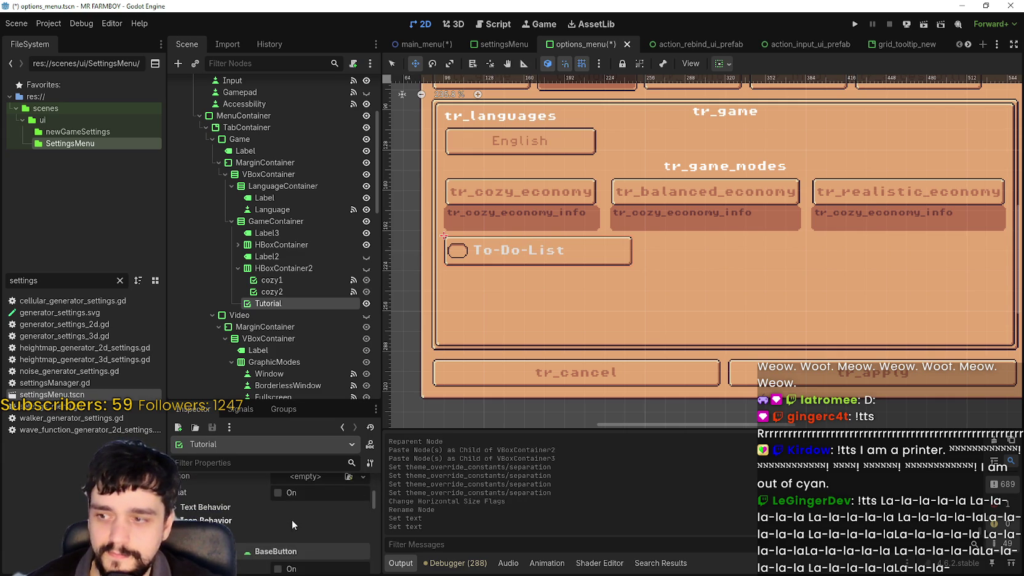
# Enlarge the Inspector and set the To-Do-List label's Text Behavior alignment to Center
pyautogui.scroll(-5, 321, 536)
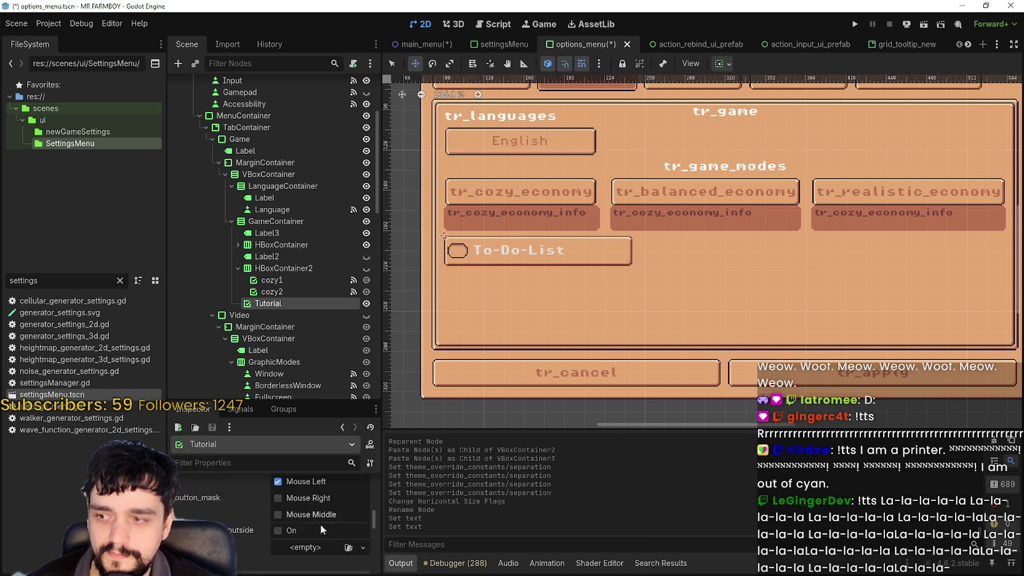
pyautogui.scroll(3, 298, 520)
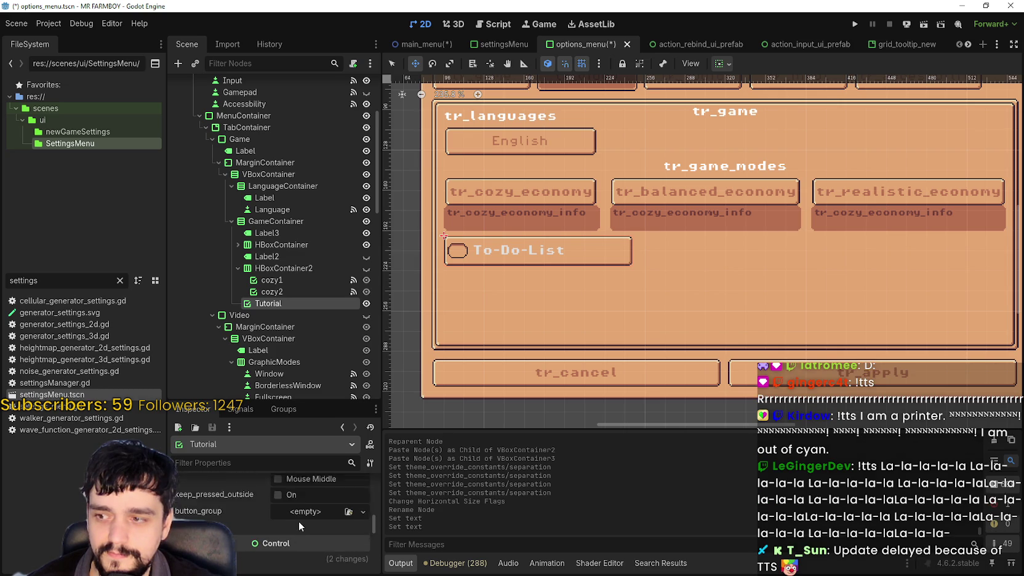
pyautogui.scroll(4, 296, 521)
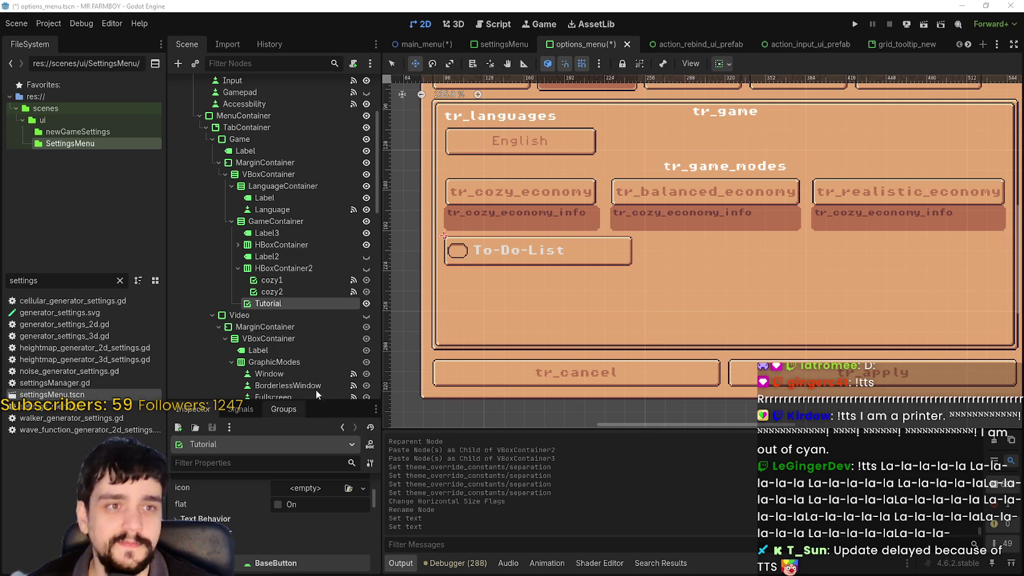
pyautogui.moveTo(318, 401); pyautogui.dragTo(326, 371)
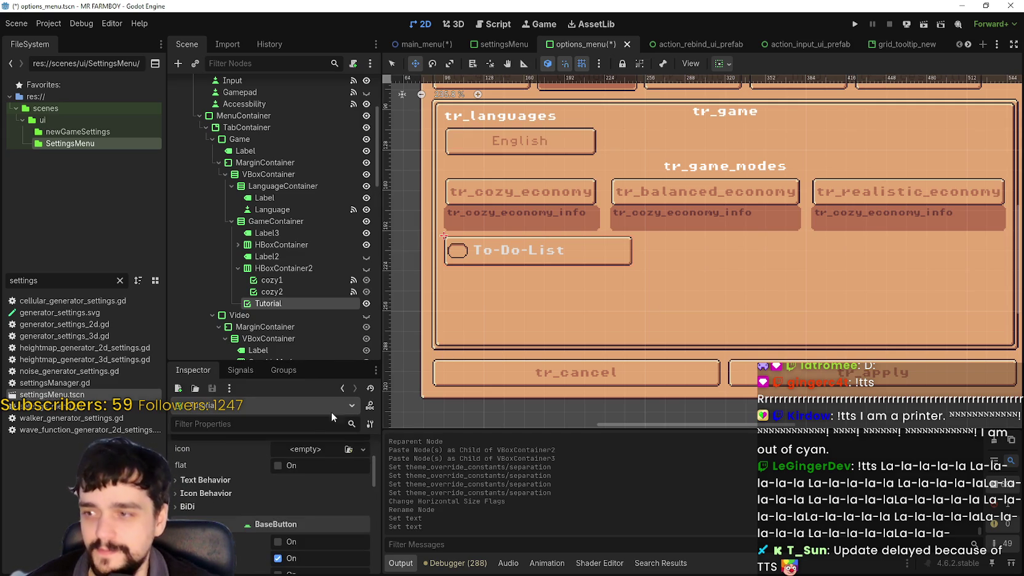
pyautogui.click(311, 494)
pyautogui.scroll(-1, 302, 517)
pyautogui.scroll(2, 291, 480)
pyautogui.click(289, 497)
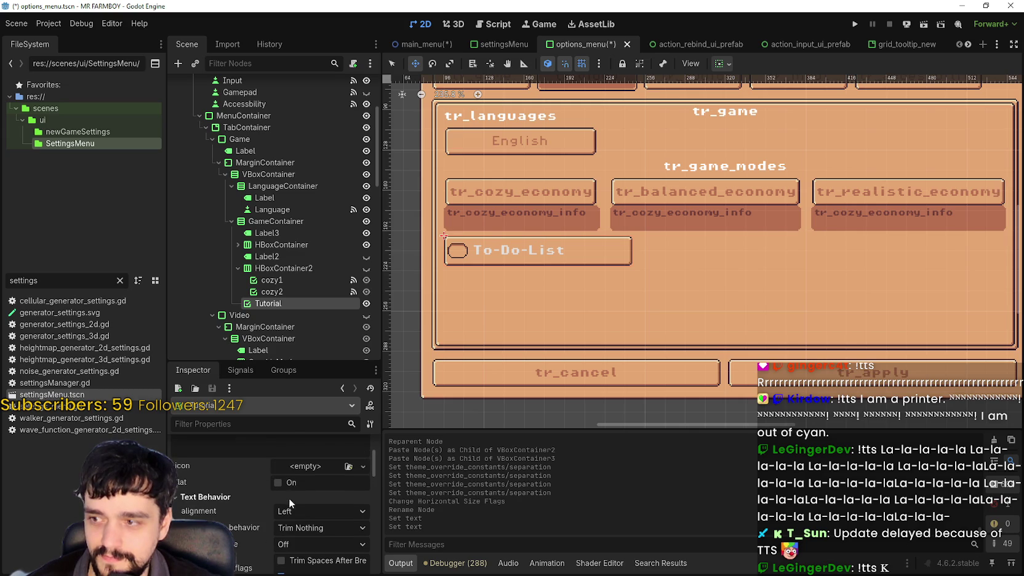
pyautogui.click(333, 509)
pyautogui.click(316, 542)
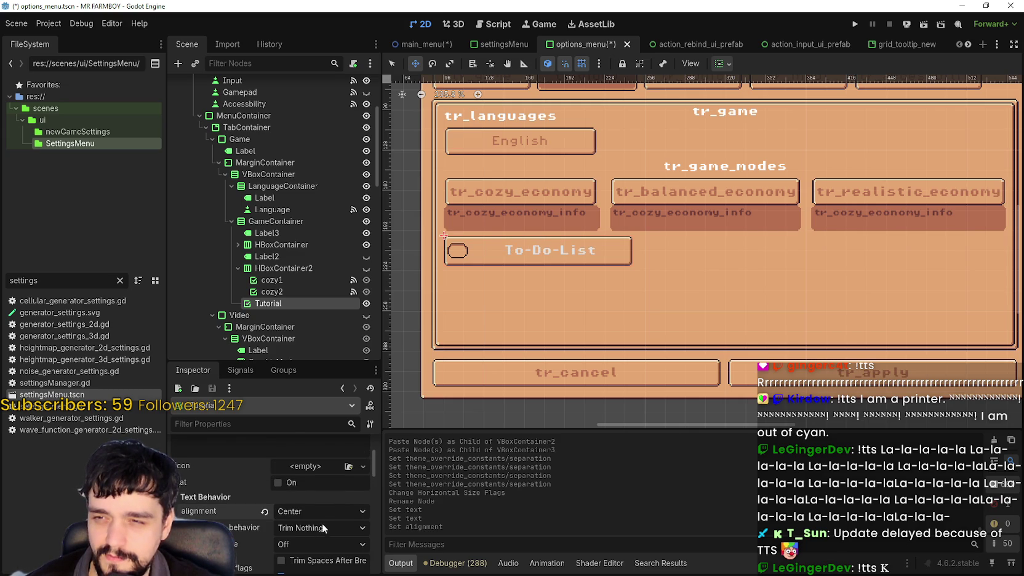
# Save the options menu scene
pyautogui.scroll(-2, 642, 251)
pyautogui.scroll(3, 643, 251)
pyautogui.scroll(-2, 643, 251)
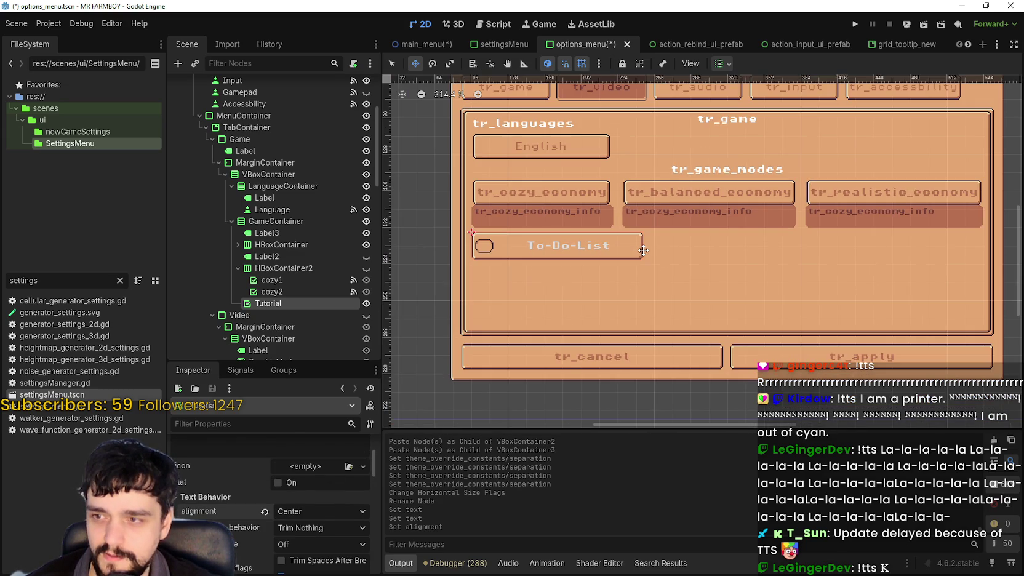
pyautogui.hotkey('ctrl', 's')
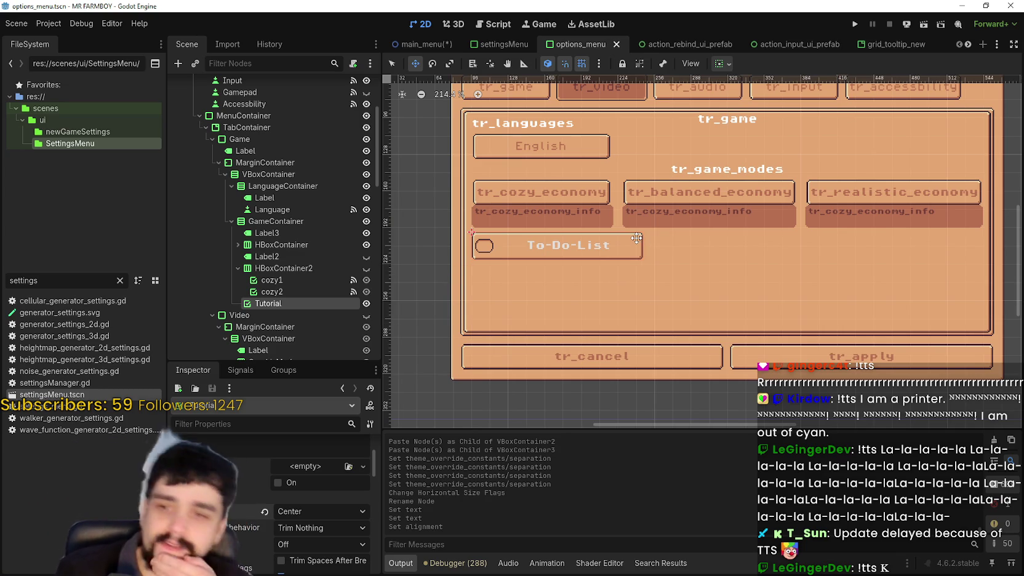
pyautogui.scroll(-3, 751, 131)
pyautogui.scroll(1, 710, 197)
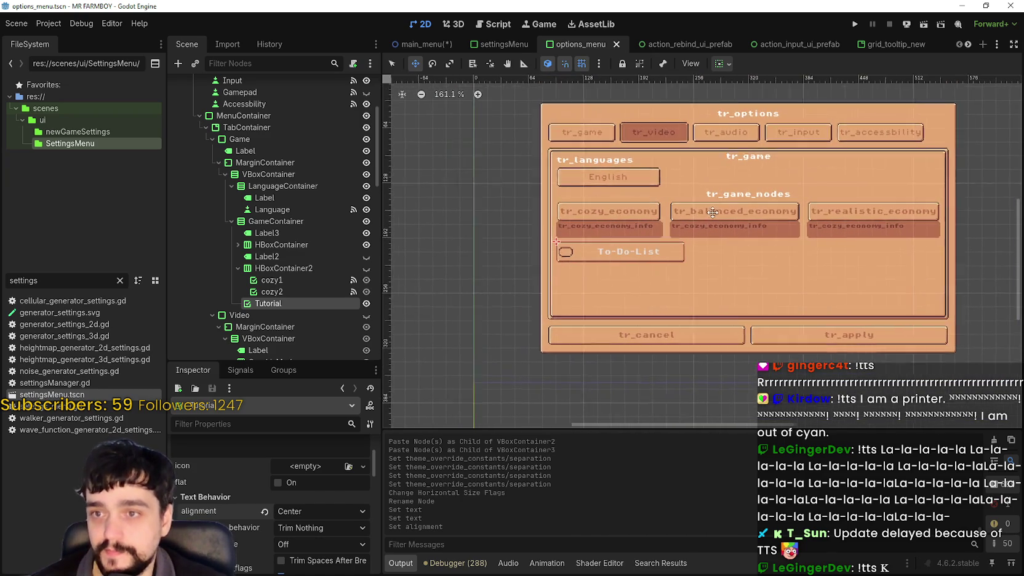
# Save the options_menu scene and zoom the canvas to review the game tab
pyautogui.hotkey('ctrl', 's')
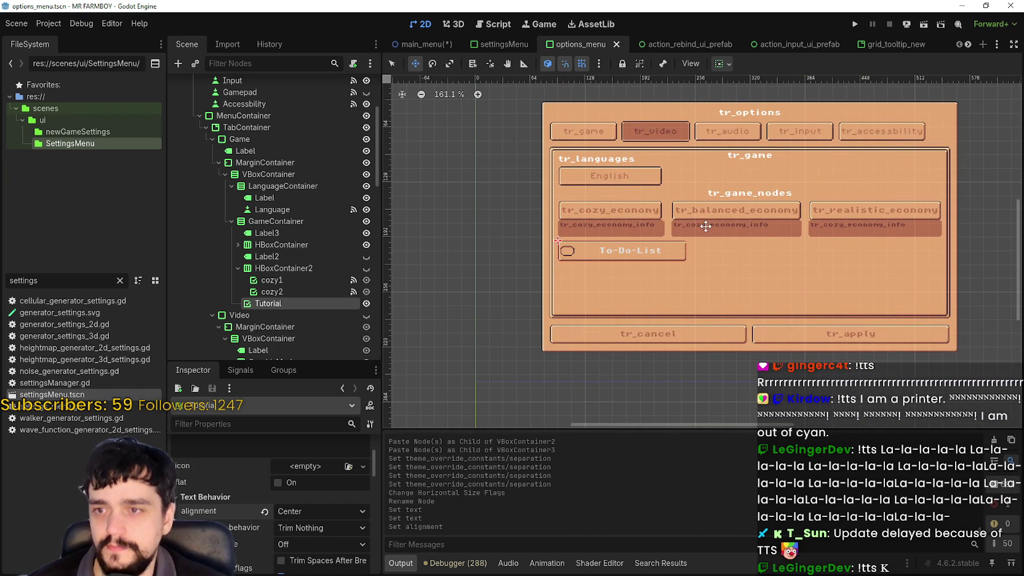
pyautogui.scroll(2, 691, 239)
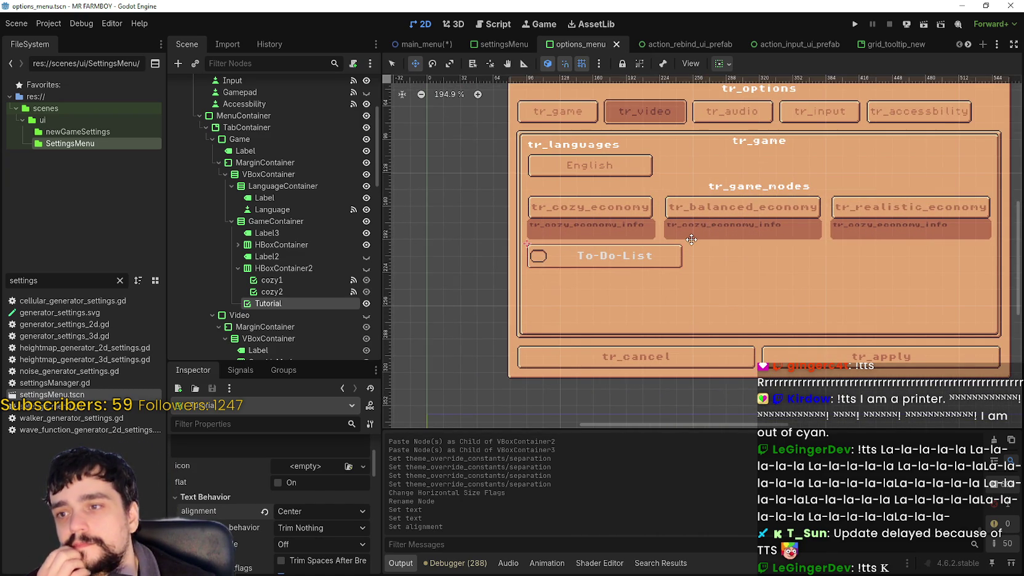
pyautogui.scroll(1, 692, 239)
pyautogui.scroll(-4, 665, 247)
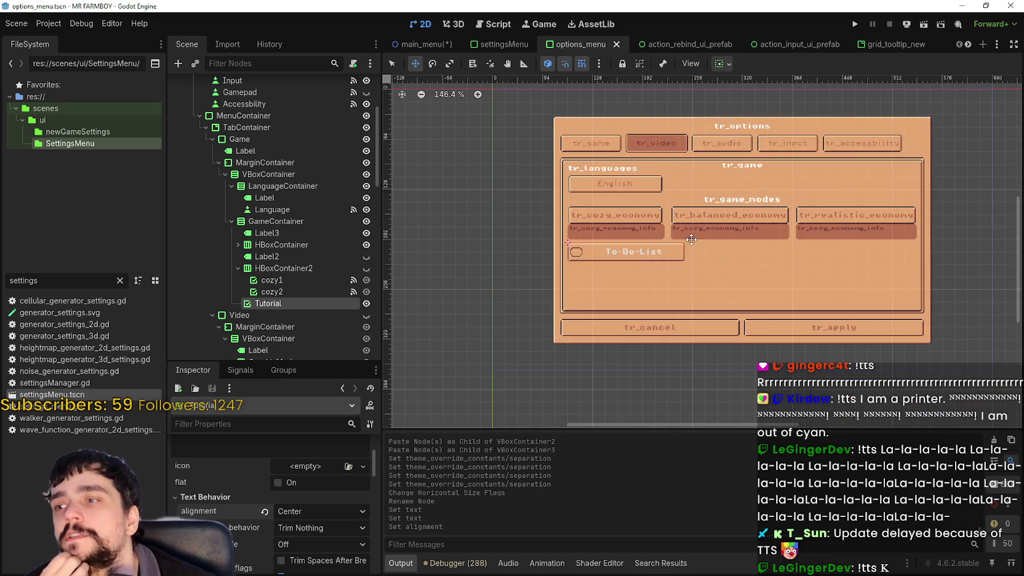
pyautogui.scroll(2, 627, 260)
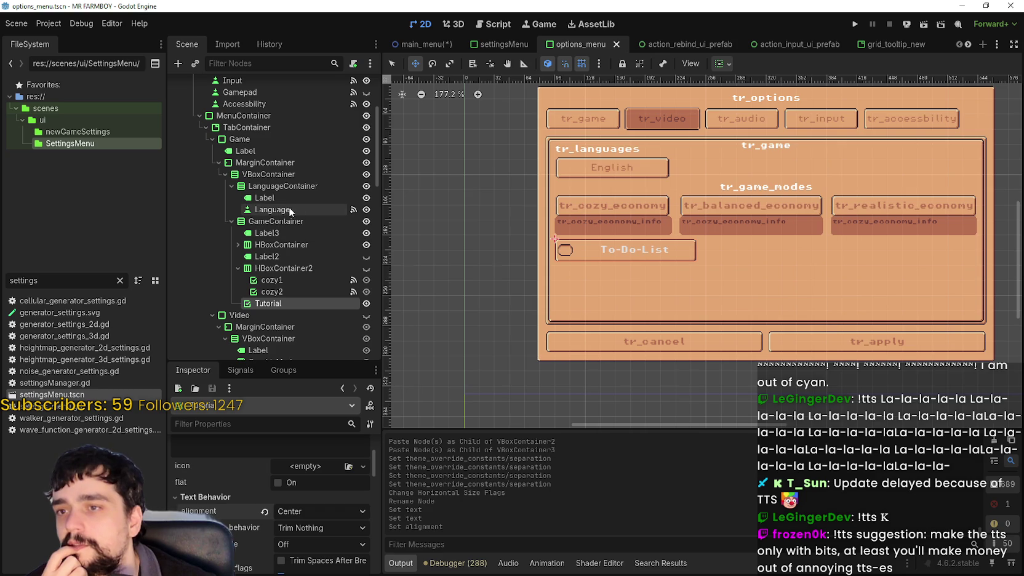
# Select the game tab's VBoxContainer and review its Begin alignment in the Inspector
pyautogui.click(285, 187)
pyautogui.click(288, 174)
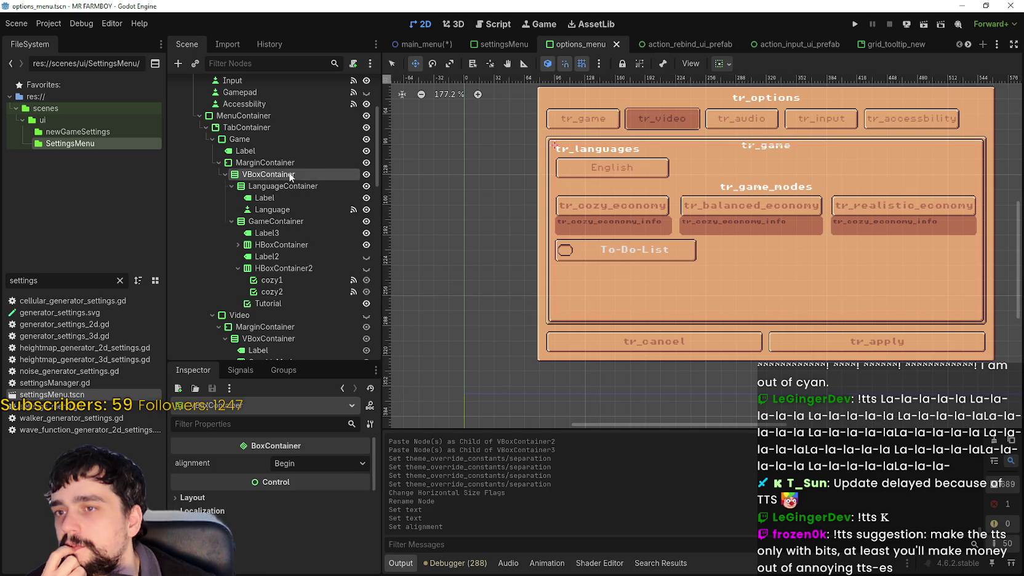
pyautogui.scroll(-1, 764, 164)
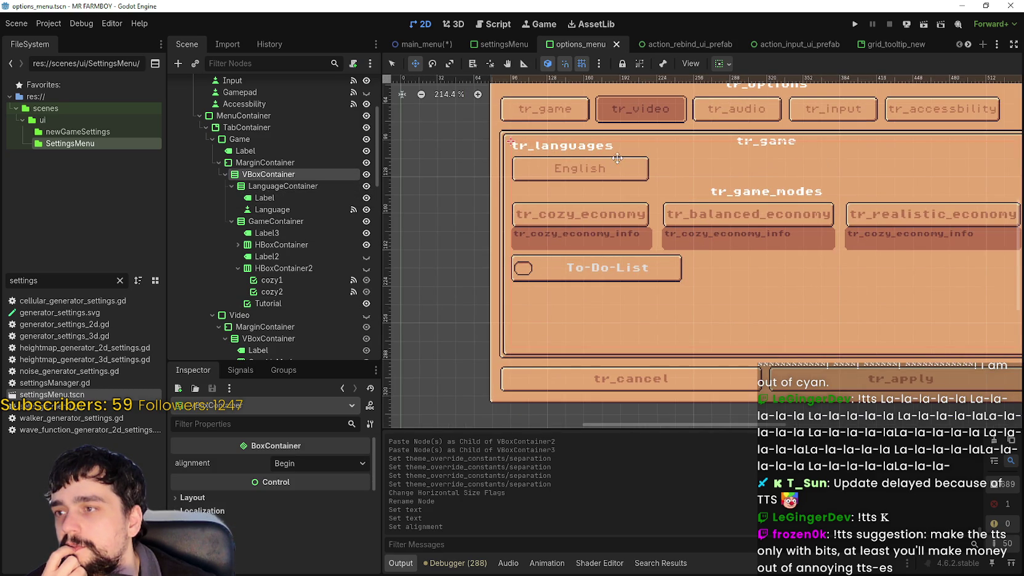
pyautogui.scroll(-1, 636, 161)
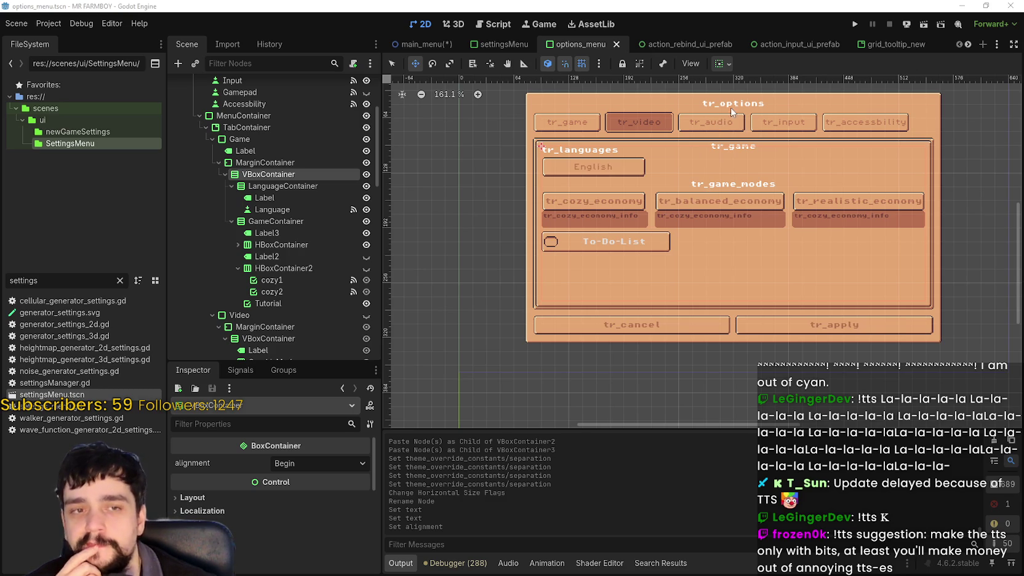
pyautogui.scroll(-3, 690, 186)
pyautogui.scroll(1, 691, 186)
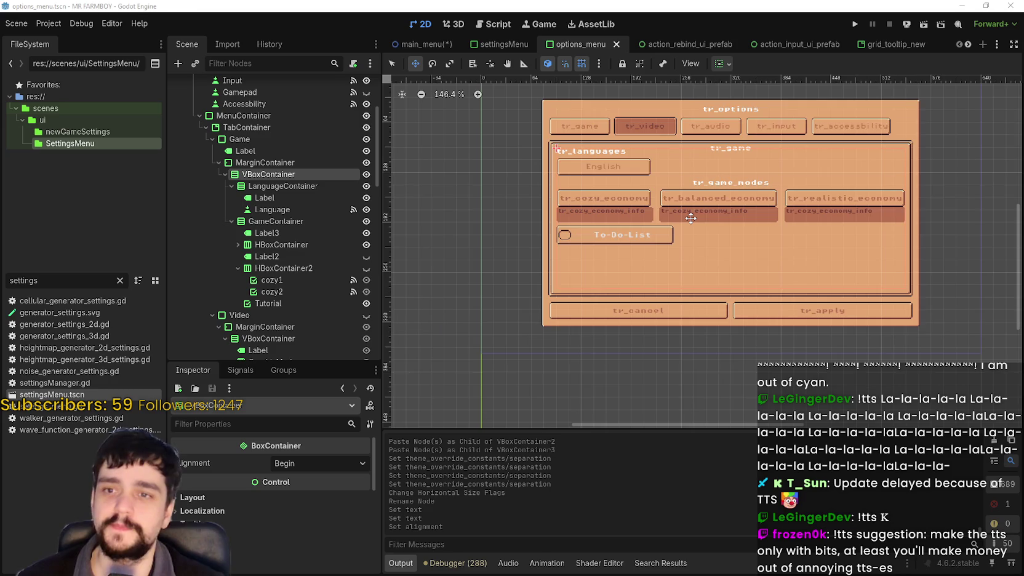
pyautogui.scroll(2, 690, 218)
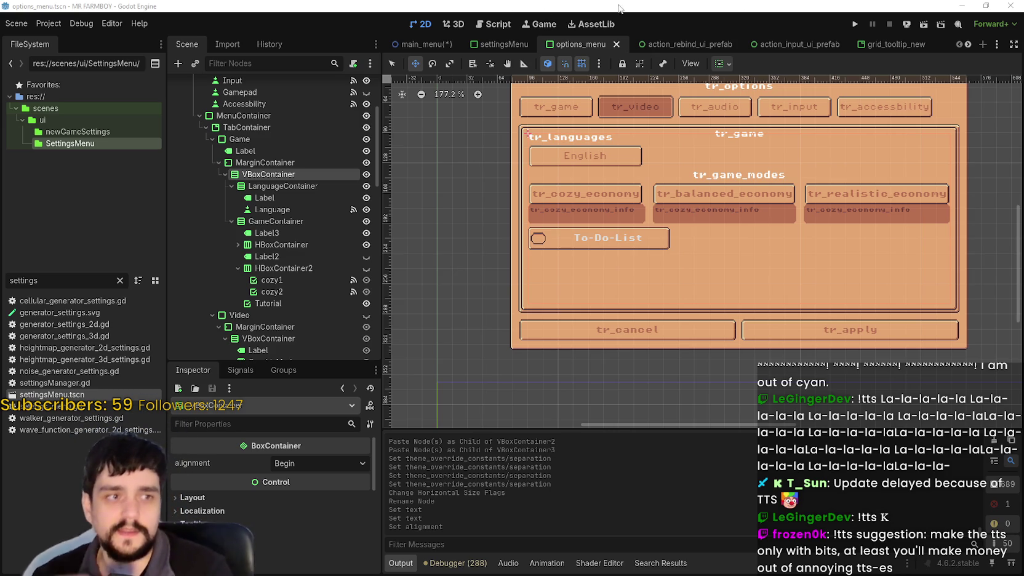
pyautogui.moveTo(905, 51)
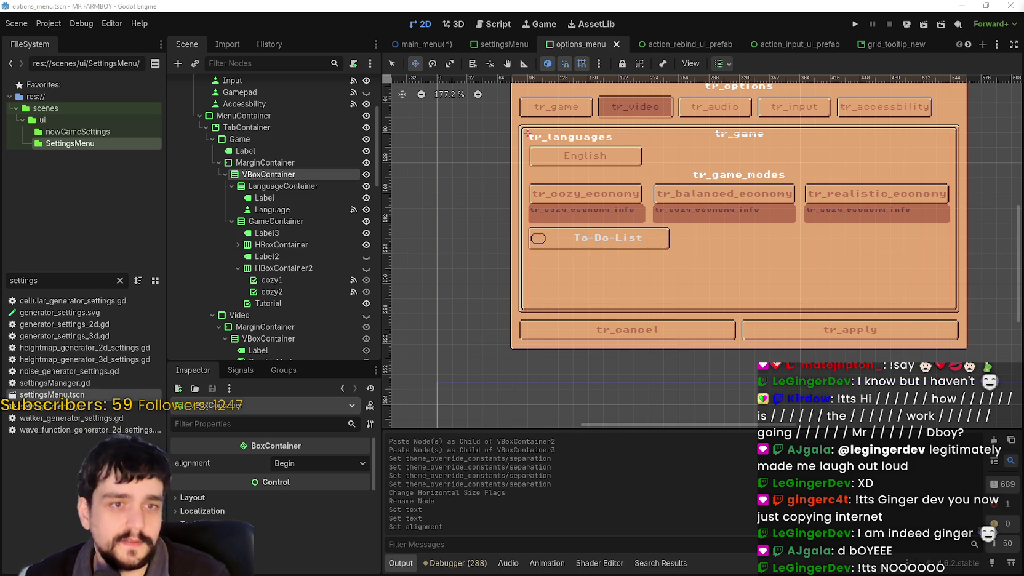
pyautogui.scroll(3, 674, 215)
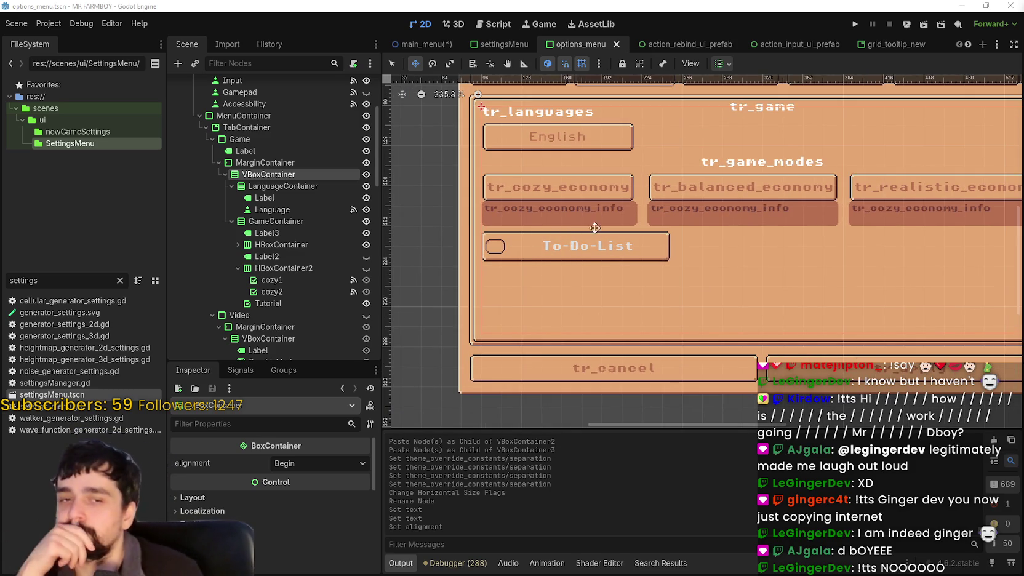
pyautogui.scroll(2, 597, 231)
pyautogui.scroll(-1, 590, 236)
pyautogui.scroll(1, 575, 245)
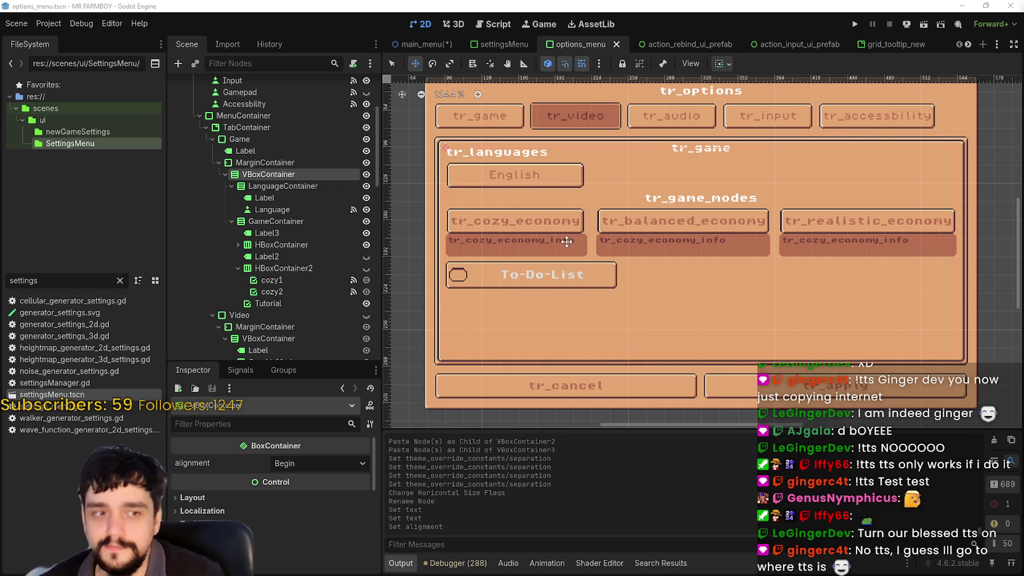
pyautogui.scroll(-1, 731, 280)
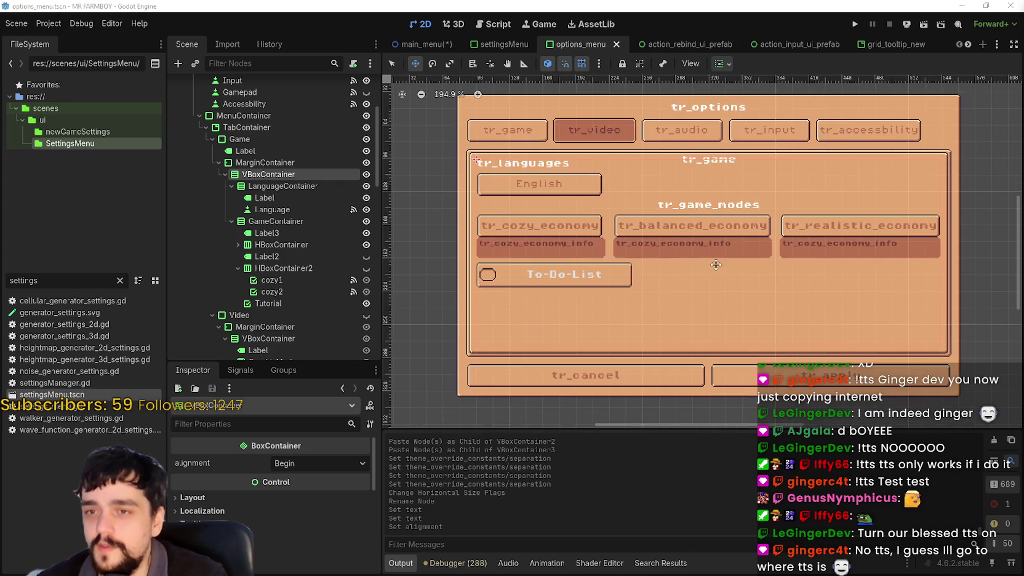
pyautogui.scroll(2, 706, 256)
pyautogui.scroll(-1, 704, 251)
pyautogui.scroll(1, 704, 249)
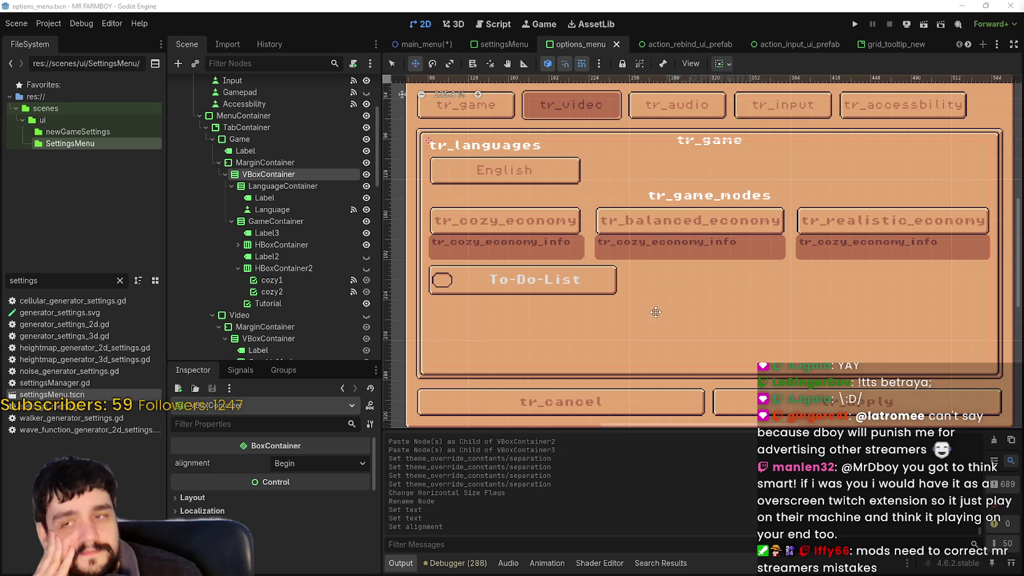
# Save the options_menu scene with Ctrl+S
pyautogui.scroll(-2, 605, 274)
pyautogui.scroll(1, 605, 274)
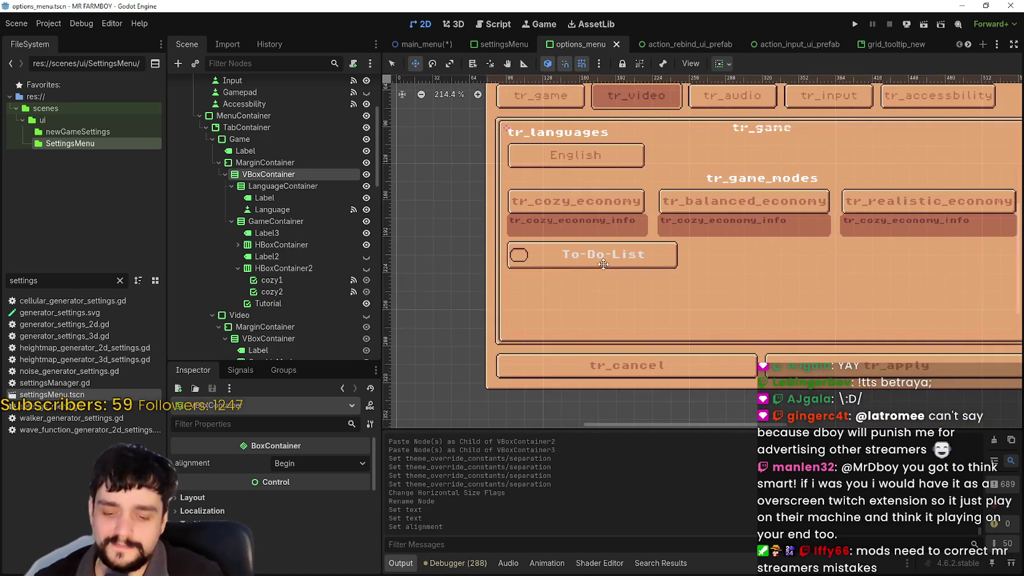
pyautogui.hotkey('ctrl', 's')
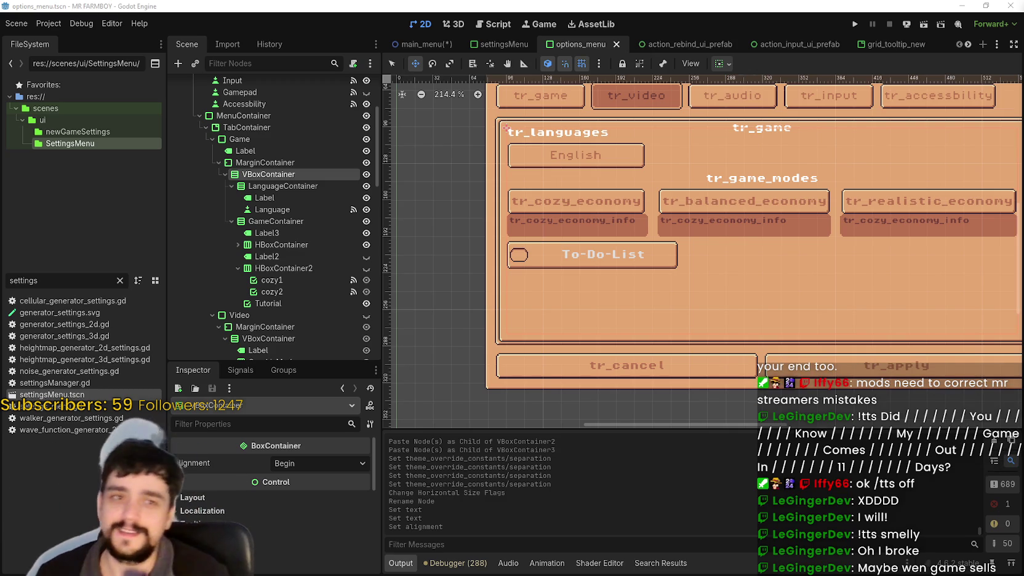
pyautogui.moveTo(480, 297); pyautogui.dragTo(696, 240)
pyautogui.moveTo(848, 227); pyautogui.dragTo(612, 272)
pyautogui.scroll(3, 612, 271)
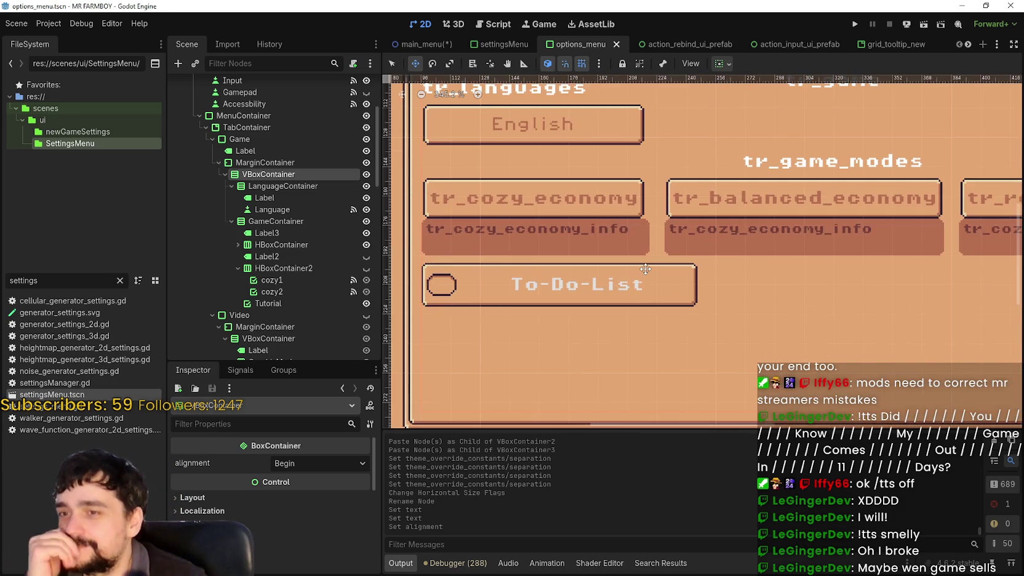
pyautogui.scroll(-3, 646, 271)
pyautogui.scroll(-2, 763, 328)
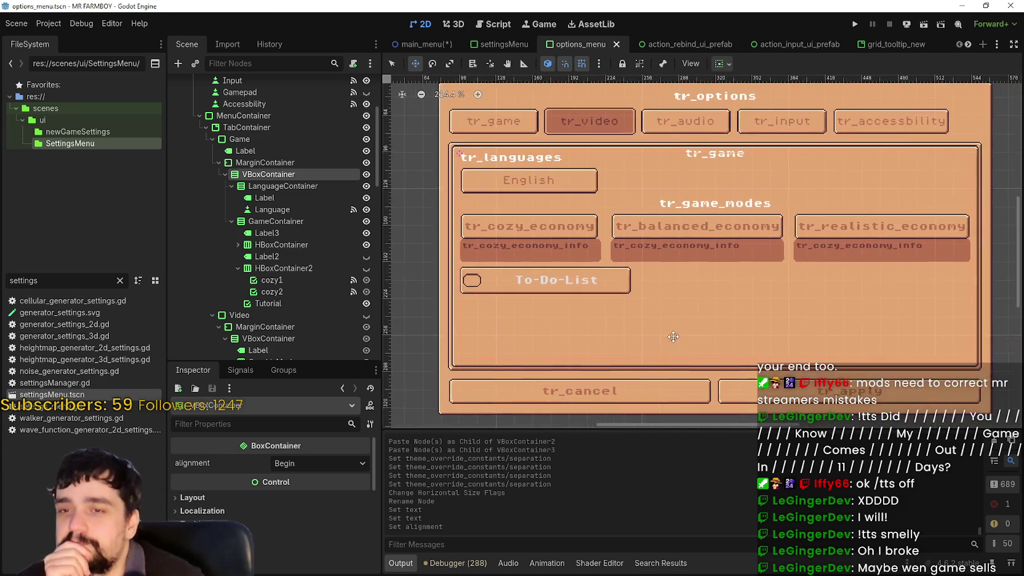
pyautogui.scroll(2, 671, 337)
pyautogui.scroll(-2, 848, 167)
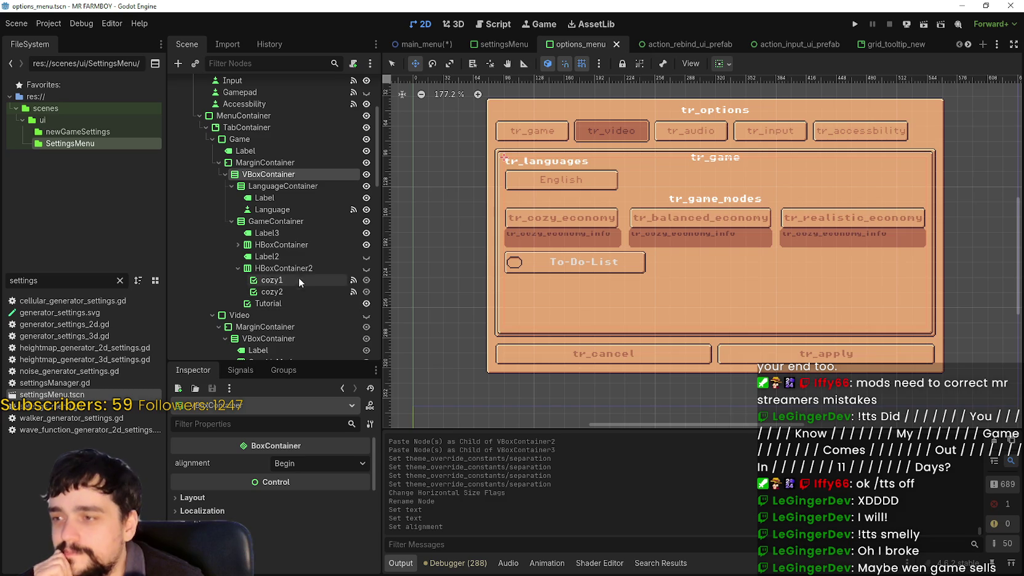
pyautogui.scroll(4, 647, 289)
pyautogui.click(271, 186)
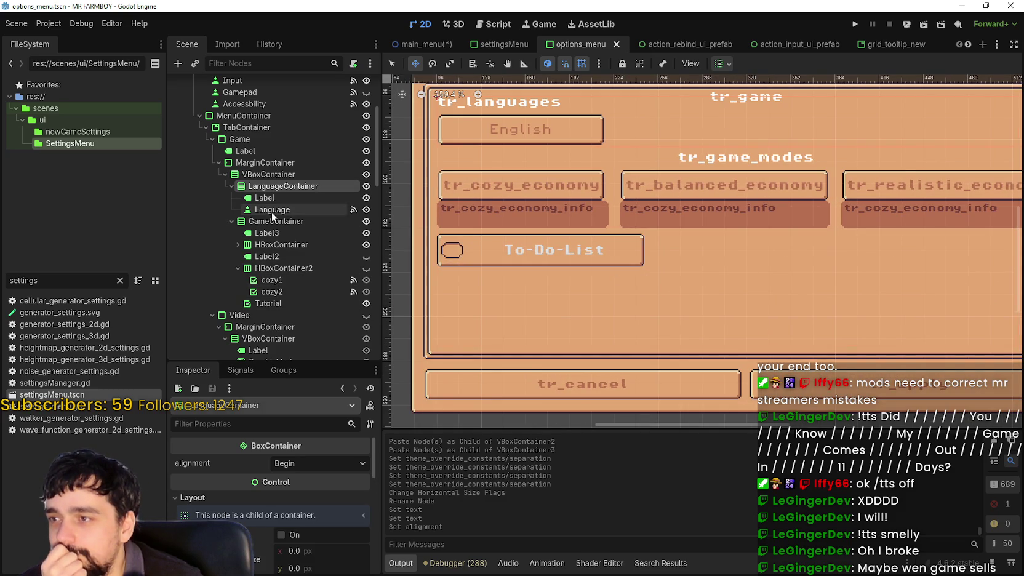
pyautogui.click(252, 209)
pyautogui.click(272, 252)
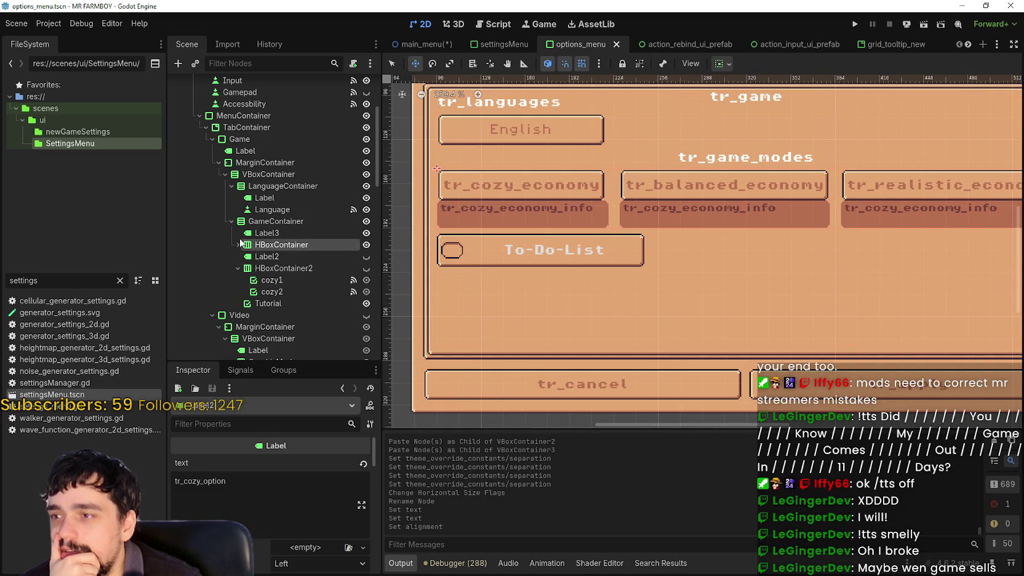
pyautogui.click(243, 244)
pyautogui.click(239, 244)
pyautogui.click(250, 280)
pyautogui.click(245, 291)
pyautogui.click(248, 303)
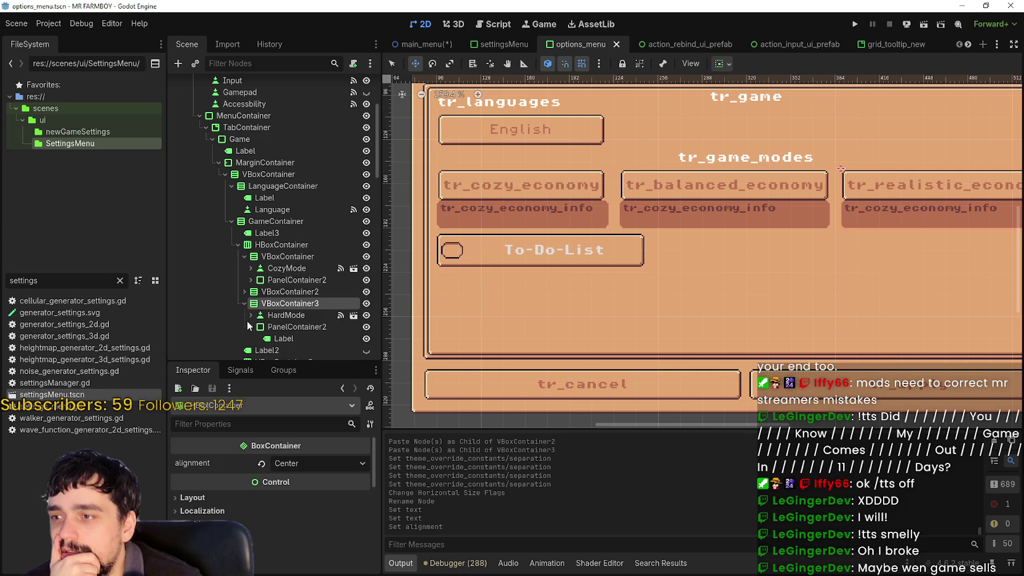
pyautogui.click(245, 304)
pyautogui.scroll(-5, 282, 291)
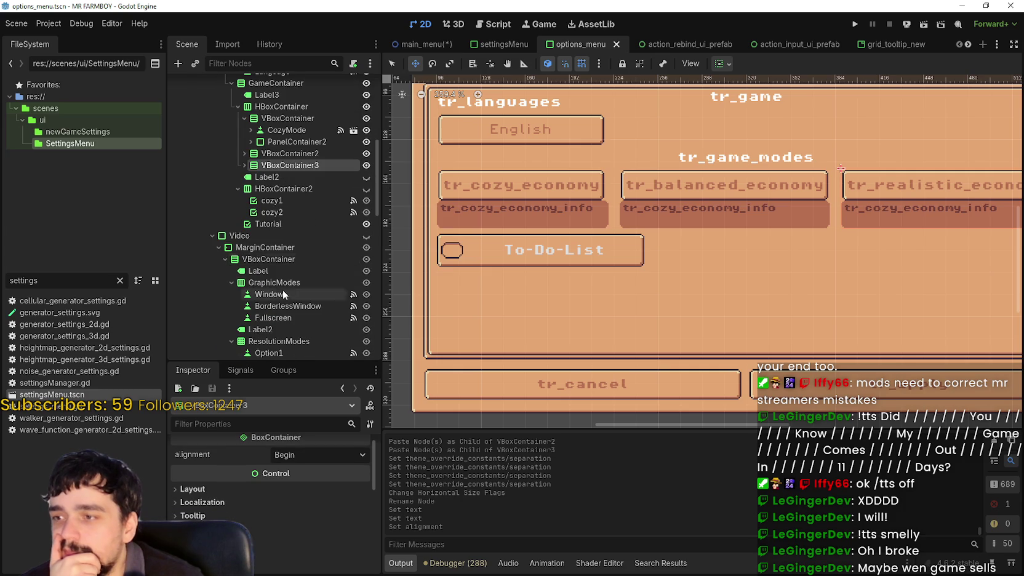
pyautogui.click(288, 225)
pyautogui.scroll(4, 270, 210)
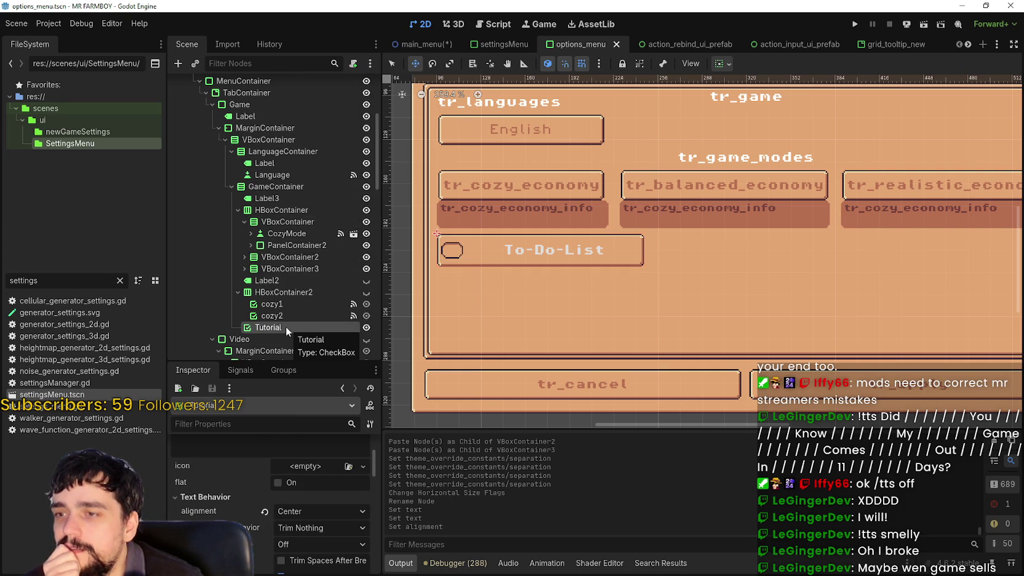
pyautogui.scroll(3, 265, 492)
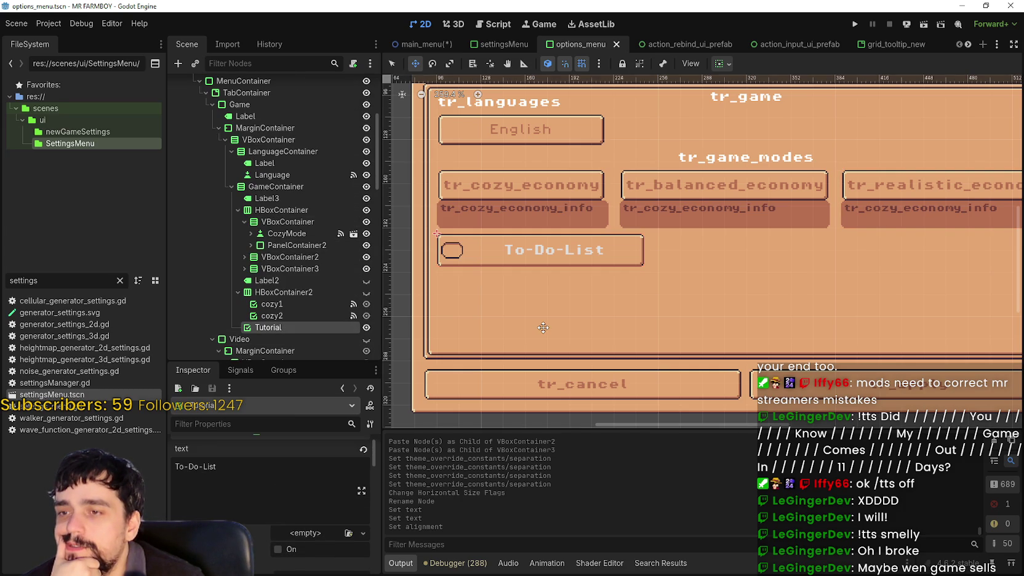
pyautogui.scroll(-2, 542, 327)
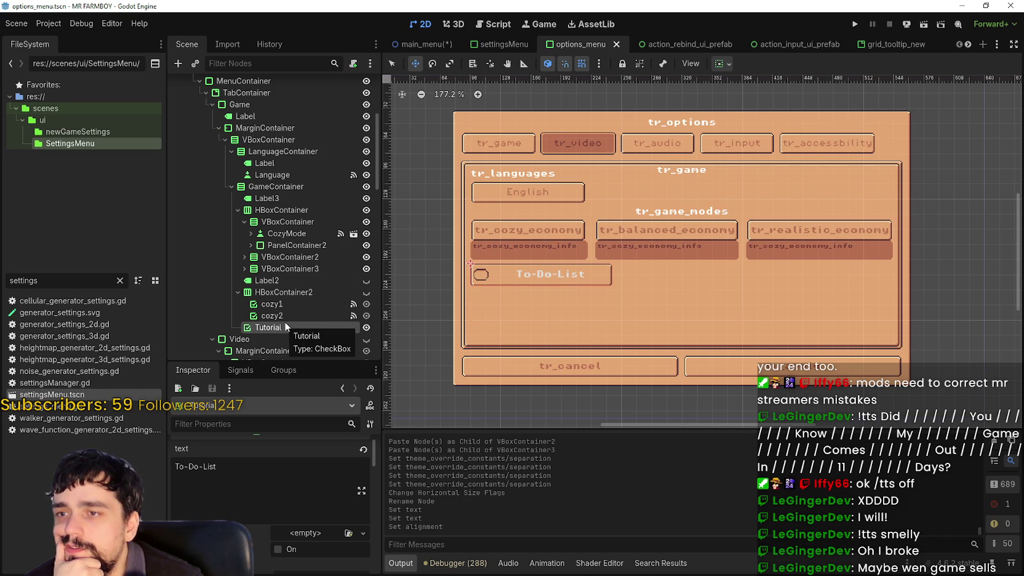
pyautogui.click(269, 175)
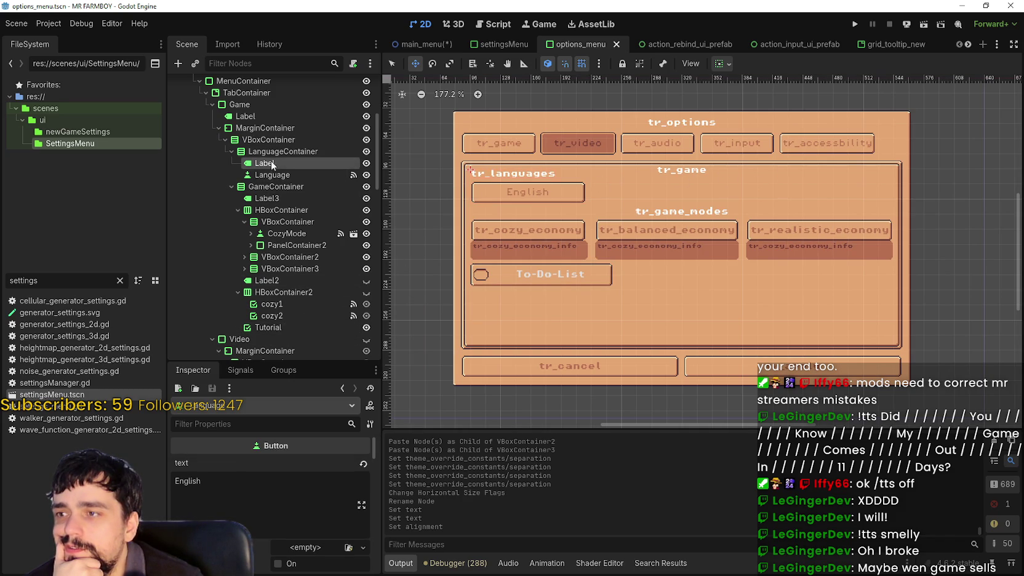
pyautogui.click(280, 152)
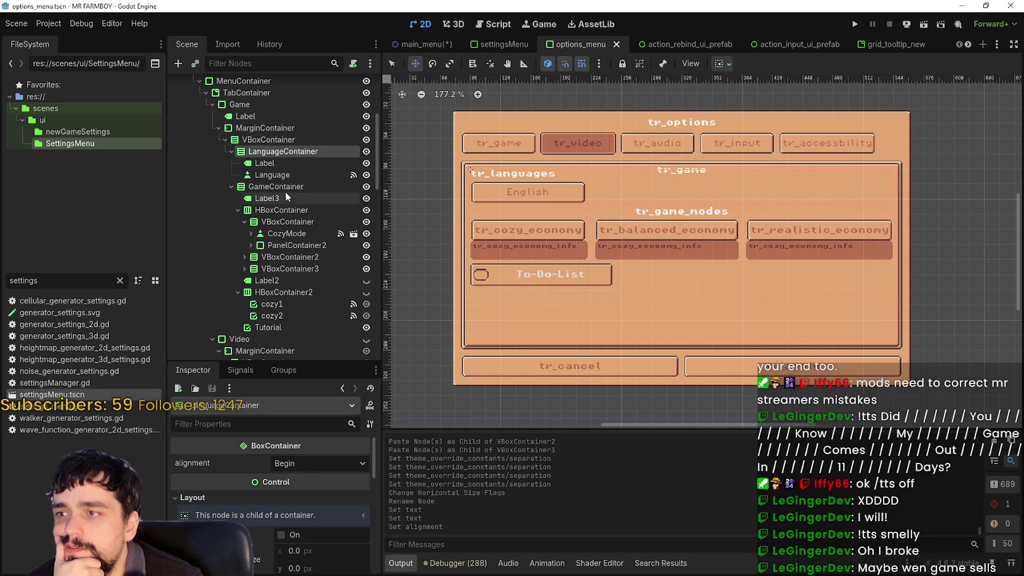
pyautogui.click(282, 137)
pyautogui.rightClick(282, 138)
# Add an HBoxContainer under VBoxContainer and move LanguageContainer and the Tutorial toggle into it
pyautogui.click(346, 147)
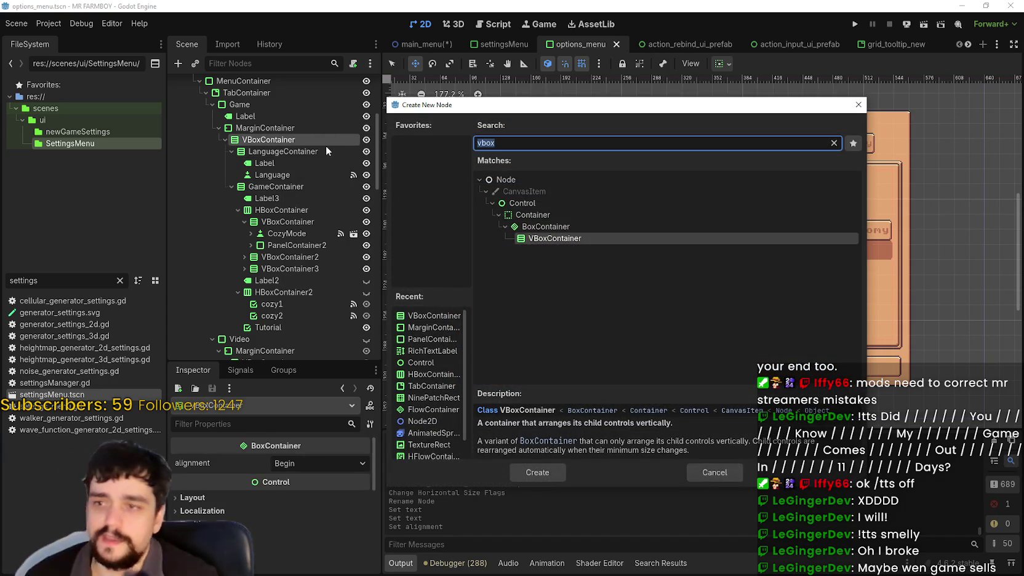
pyautogui.write('hbox')
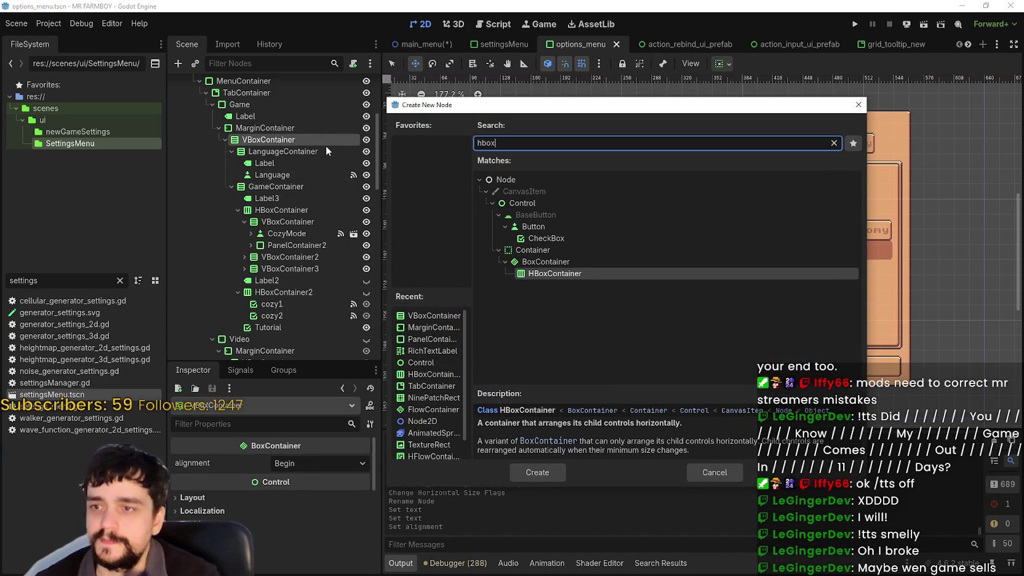
pyautogui.press('Return')
pyautogui.moveTo(275, 339)
pyautogui.mouseDown()
pyautogui.moveTo(277, 147)
pyautogui.moveTo(288, 150)
pyautogui.mouseUp()
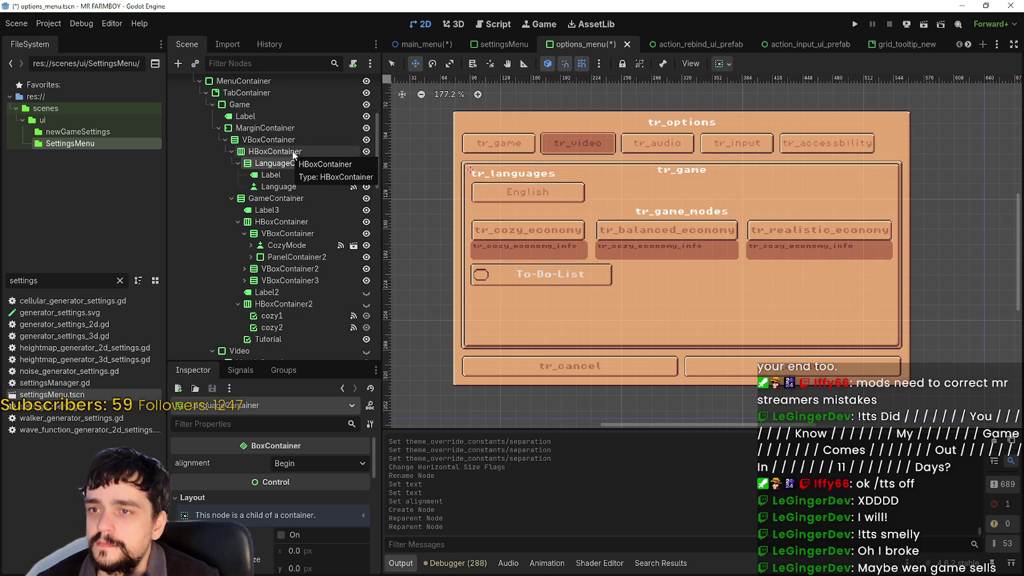
pyautogui.click(238, 163)
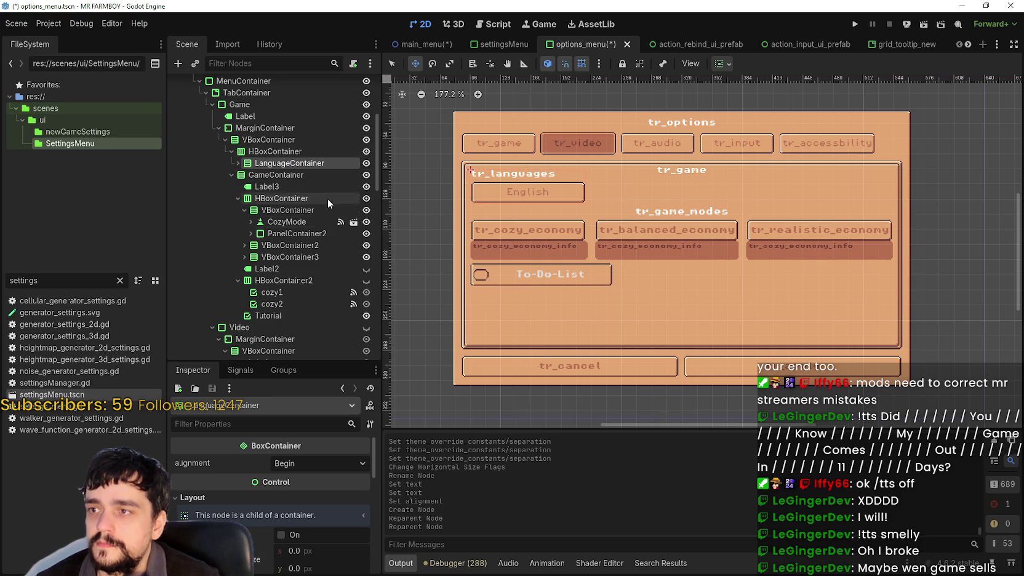
pyautogui.click(266, 317)
pyautogui.moveTo(266, 317)
pyautogui.mouseDown()
pyautogui.moveTo(283, 303)
pyautogui.moveTo(304, 155)
pyautogui.mouseUp()
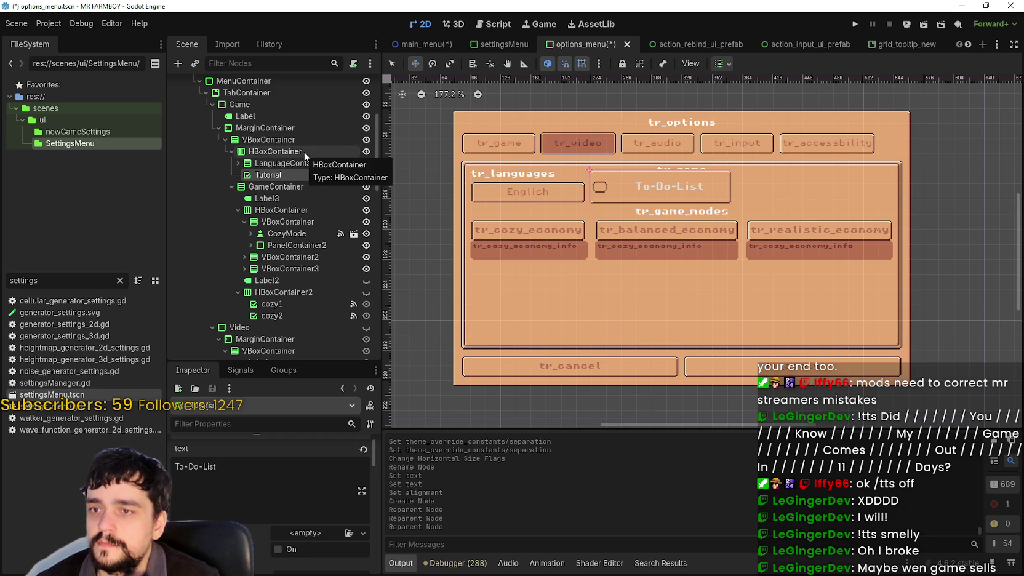
# Add a VBoxContainer to the HBoxContainer row and nest the Tutorial toggle inside it
pyautogui.click(280, 153)
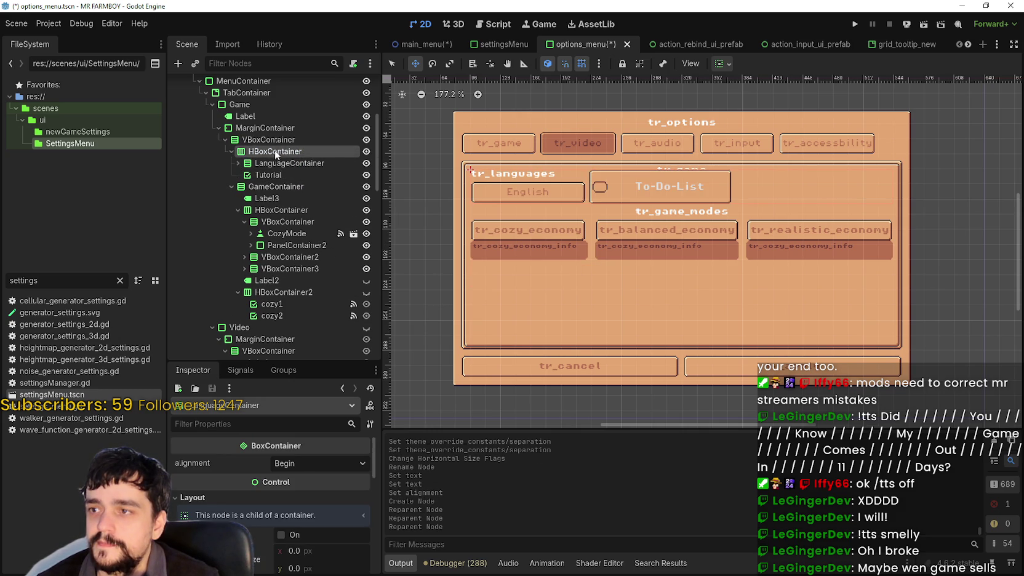
pyautogui.rightClick(278, 154)
pyautogui.click(320, 164)
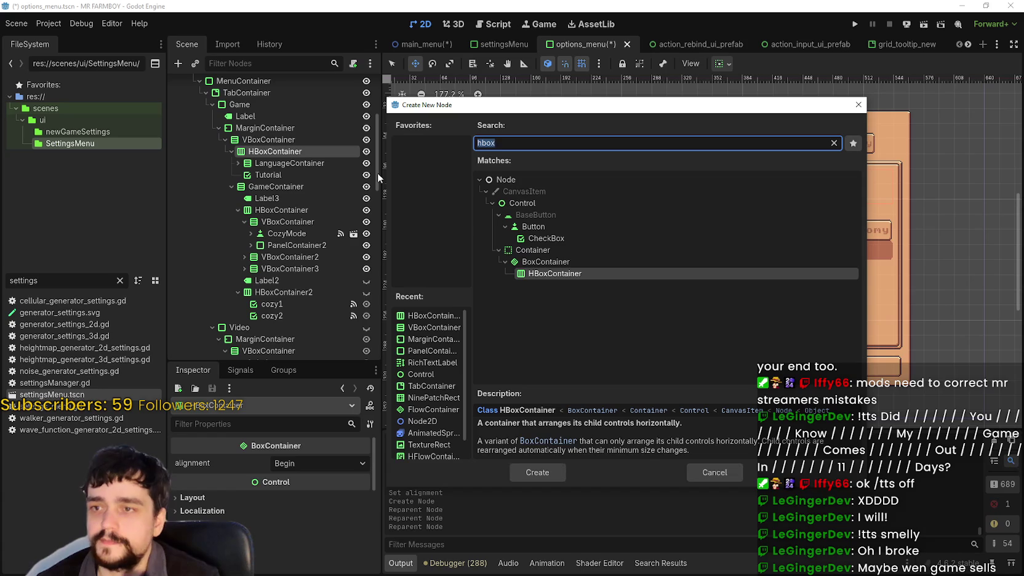
pyautogui.write('vbox')
pyautogui.press('Return')
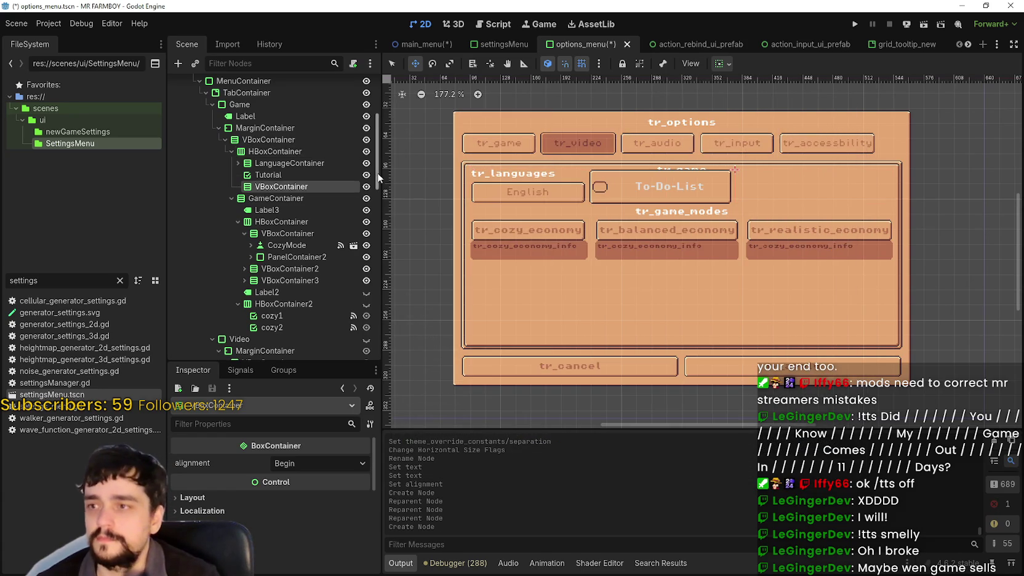
pyautogui.moveTo(246, 186); pyautogui.dragTo(296, 177)
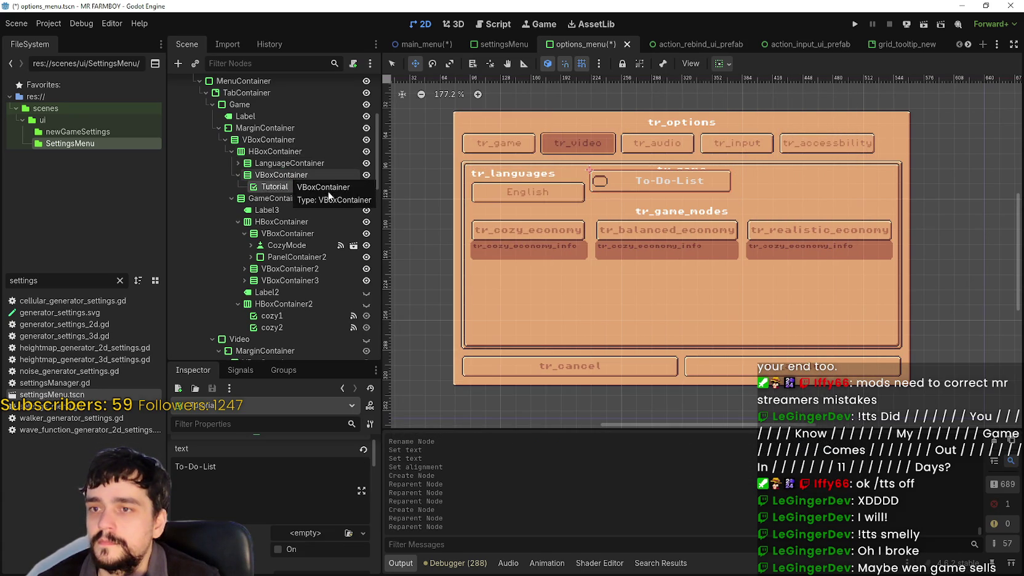
# Paste a copy of the languages heading Label into the Tutorial toggle's VBoxContainer
pyautogui.click(286, 163)
pyautogui.click(238, 163)
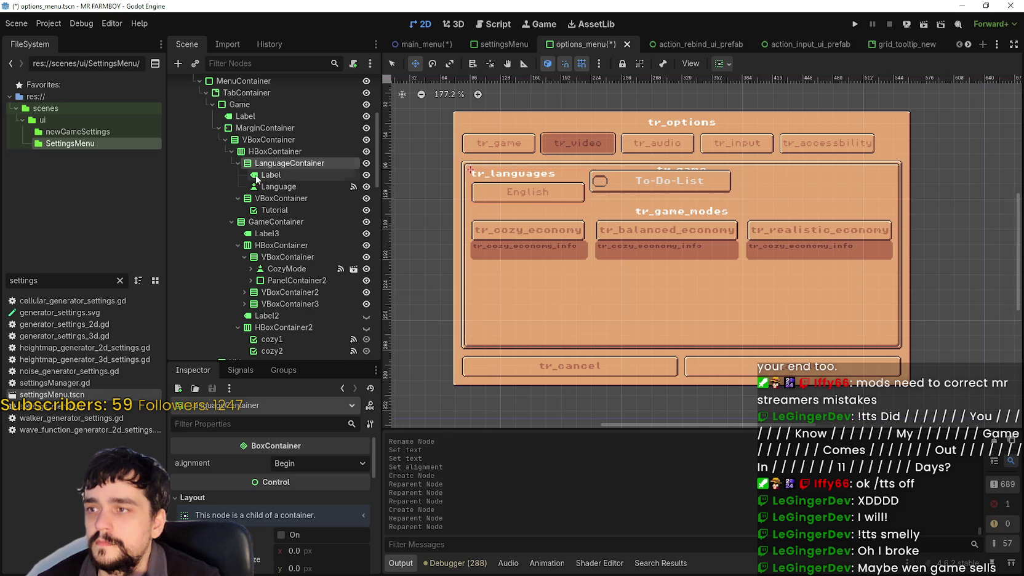
pyautogui.click(238, 163)
pyautogui.click(270, 176)
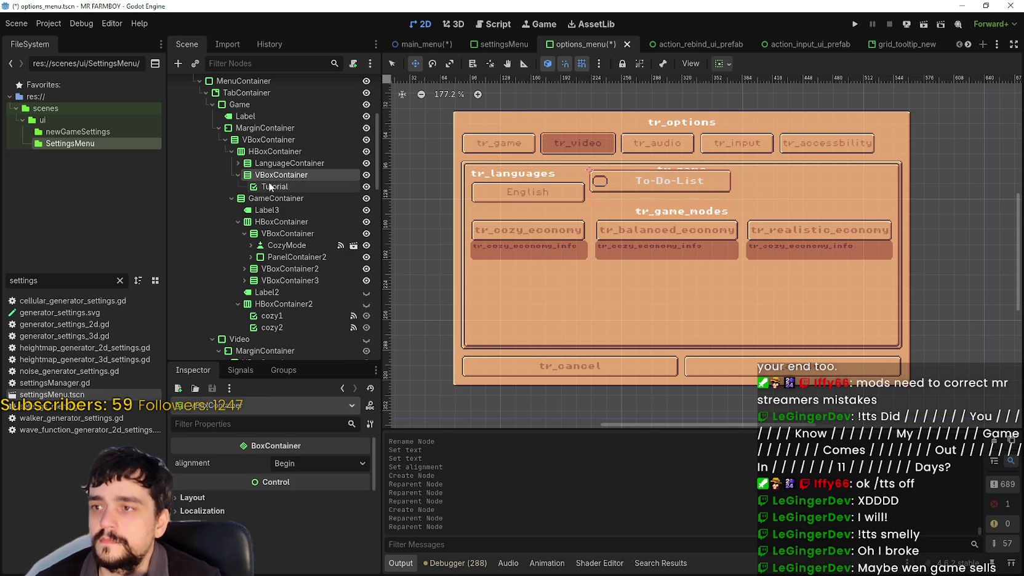
pyautogui.hotkey('ctrl', 'v')
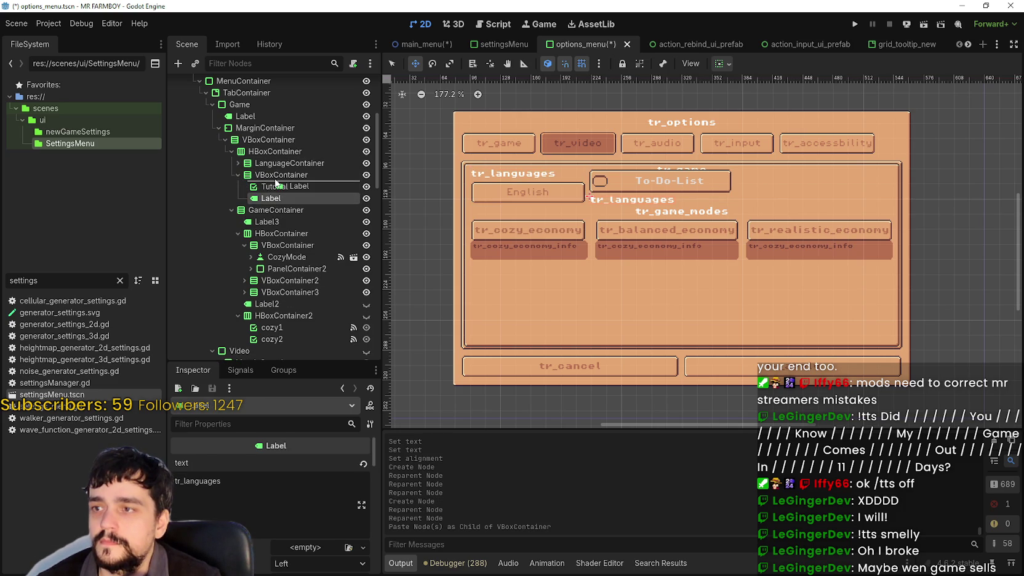
# Change the pasted heading Label's text to 'Tutorial'
pyautogui.scroll(3, 648, 160)
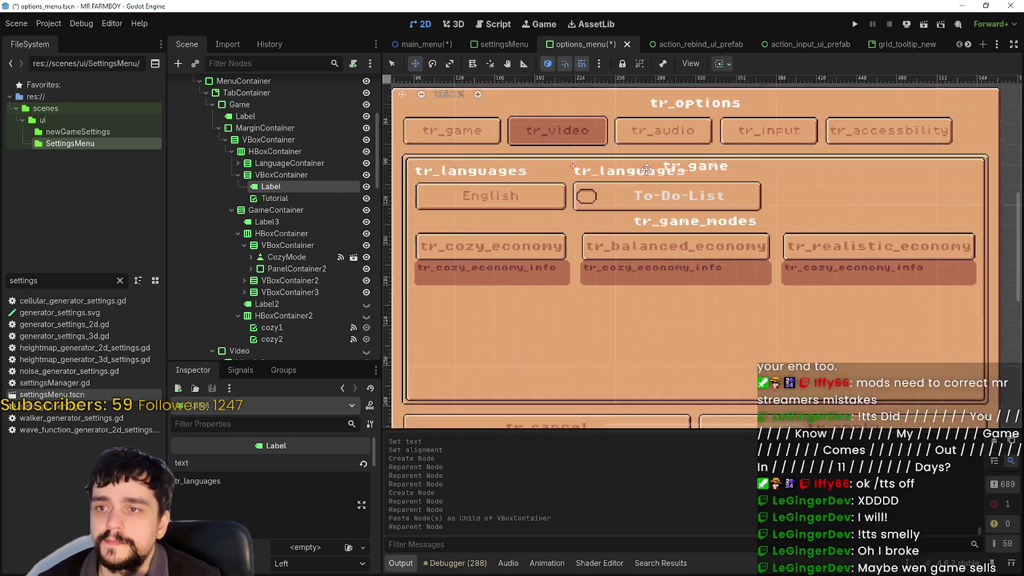
pyautogui.scroll(1, 548, 315)
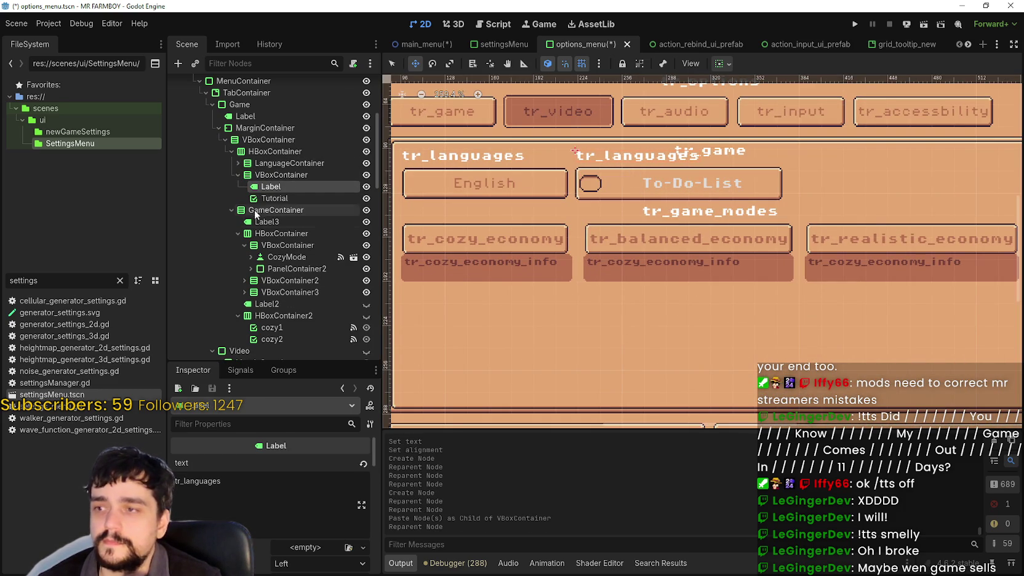
pyautogui.doubleClick(197, 480)
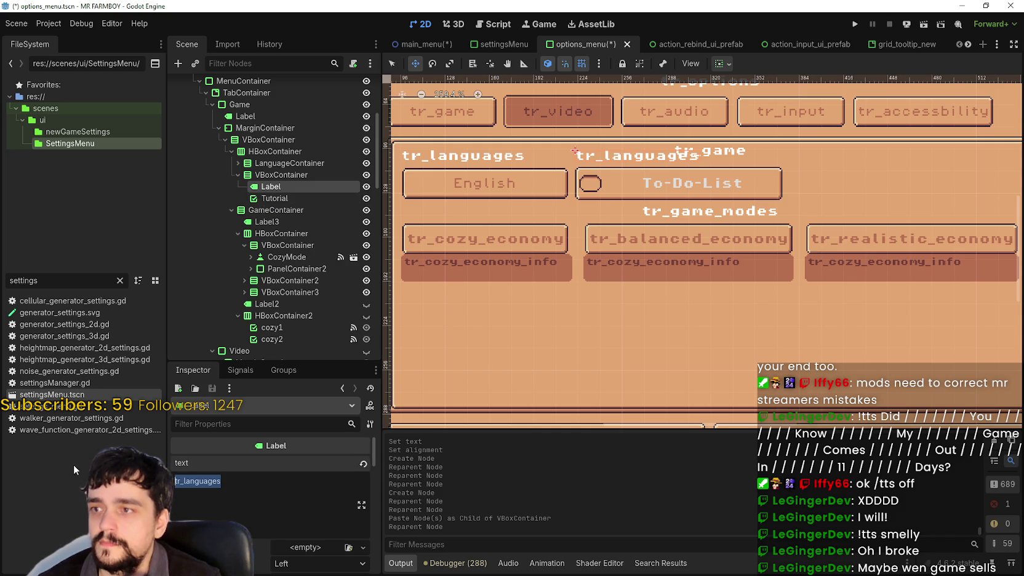
pyautogui.write('Tutior')
pyautogui.press('BackSpace')
pyautogui.press('BackSpace')
pyautogui.press('BackSpace')
pyautogui.write('orial')
pyautogui.scroll(-1, 614, 223)
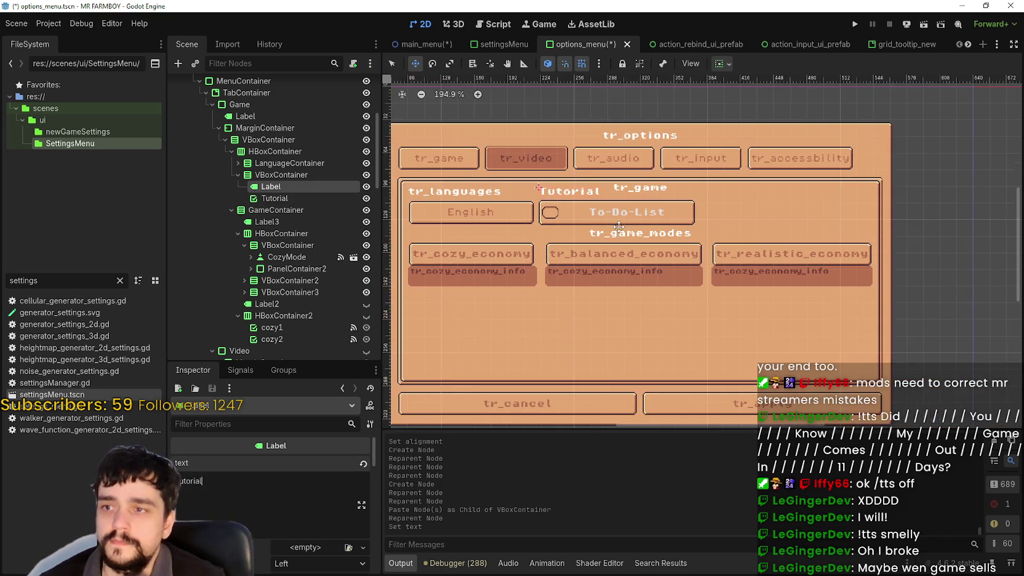
pyautogui.moveTo(271, 187); pyautogui.dragTo(262, 120)
pyautogui.click(289, 128)
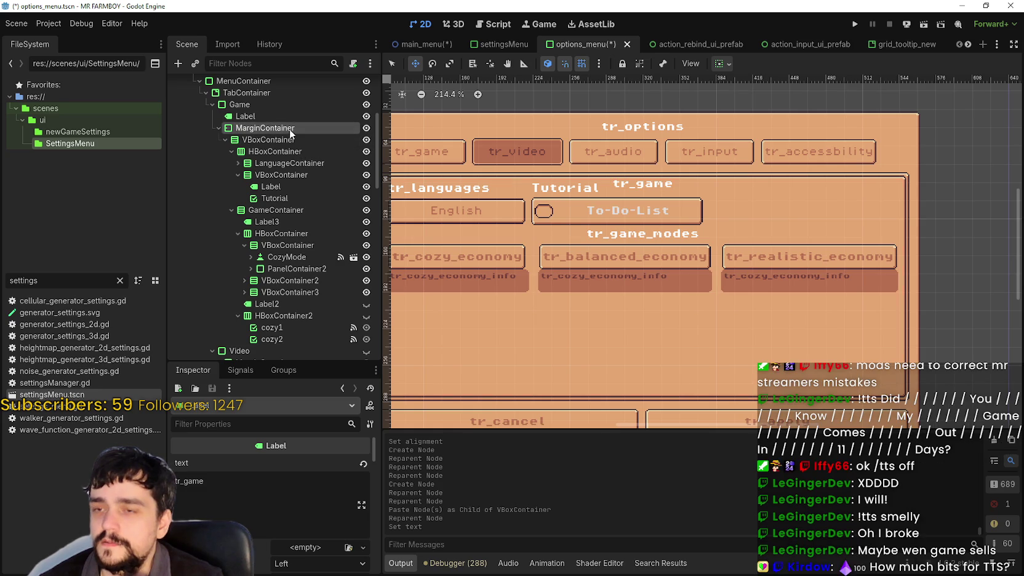
# Raise the MarginContainer's margin_top constant override from 4 to 11
pyautogui.scroll(-5, 296, 546)
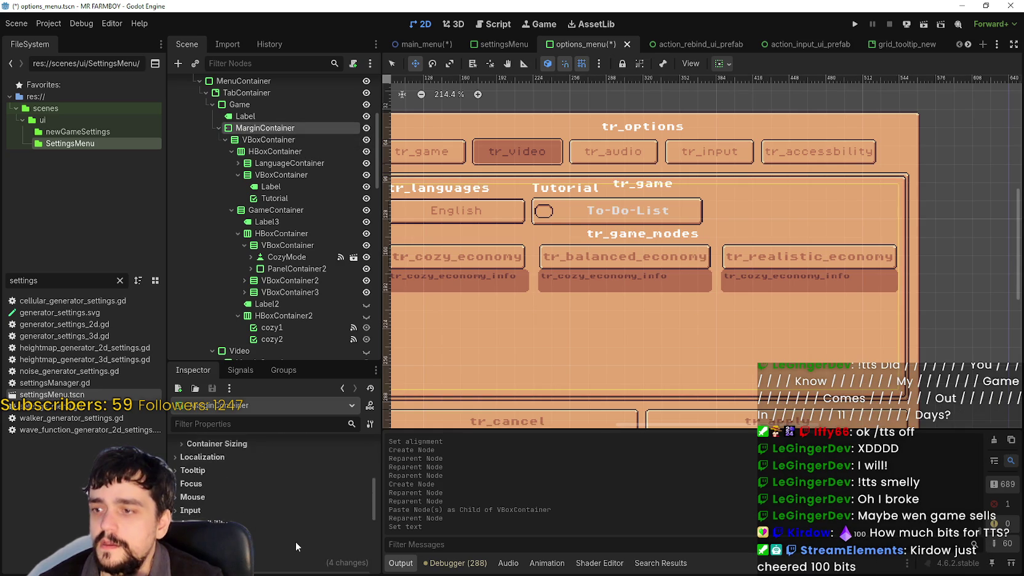
pyautogui.click(307, 530)
pyautogui.scroll(-3, 310, 531)
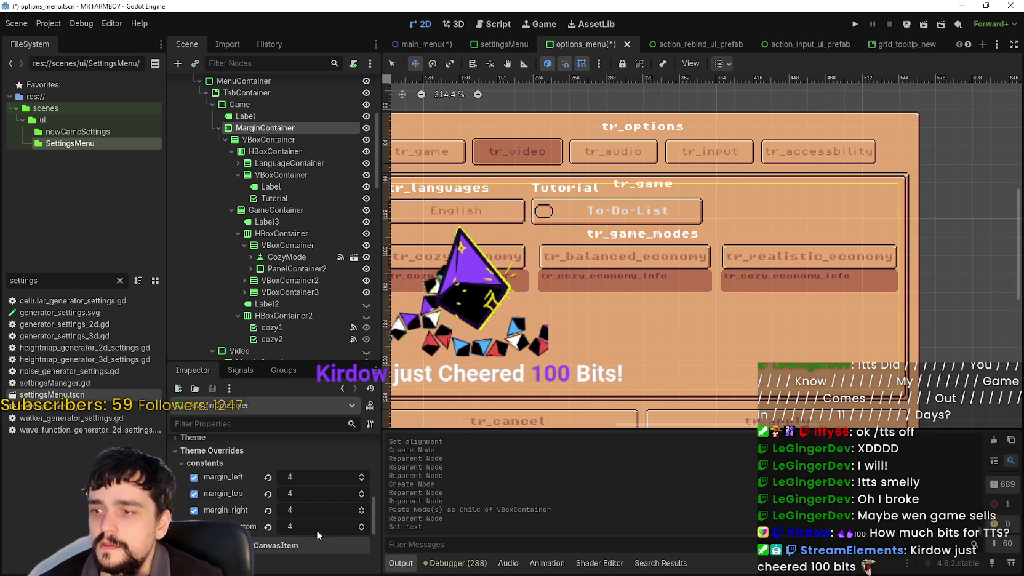
pyautogui.click(361, 491)
pyautogui.click(362, 492)
pyautogui.click(362, 492)
pyautogui.click(362, 492)
pyautogui.click(361, 492)
pyautogui.click(362, 492)
pyautogui.click(362, 492)
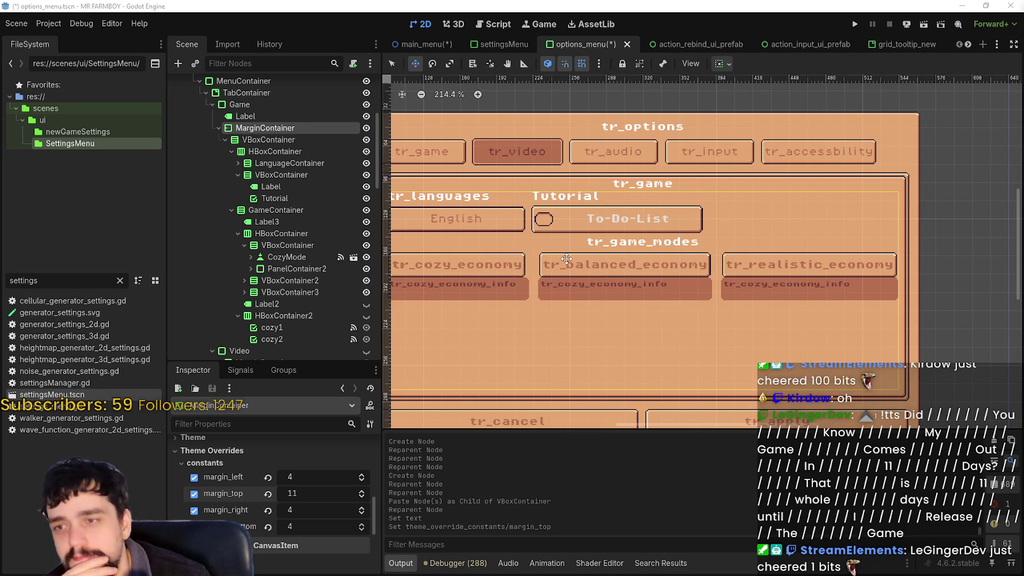
pyautogui.scroll(-2, 598, 304)
pyautogui.scroll(2, 616, 238)
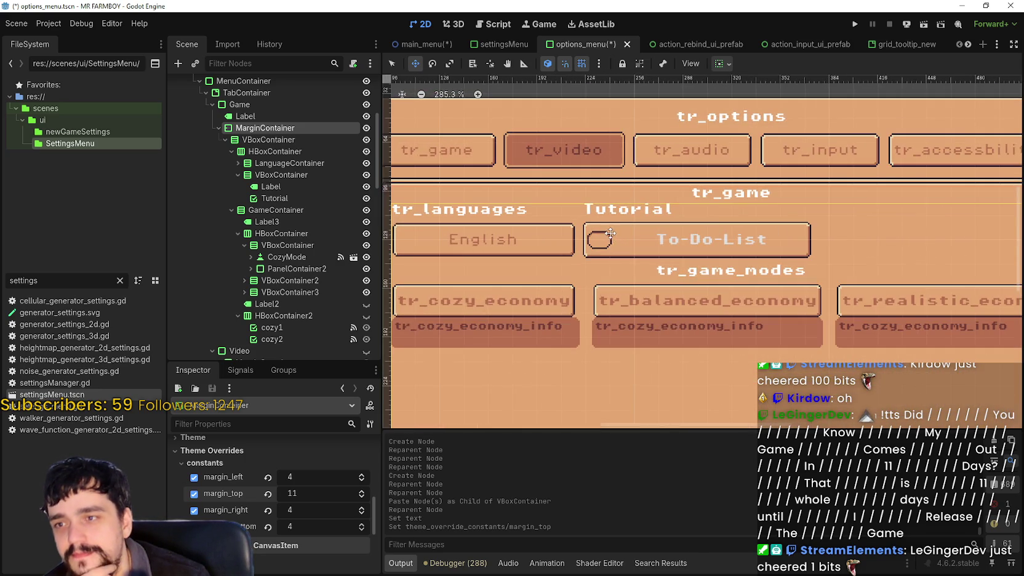
pyautogui.scroll(-3, 603, 239)
pyautogui.scroll(5, 600, 239)
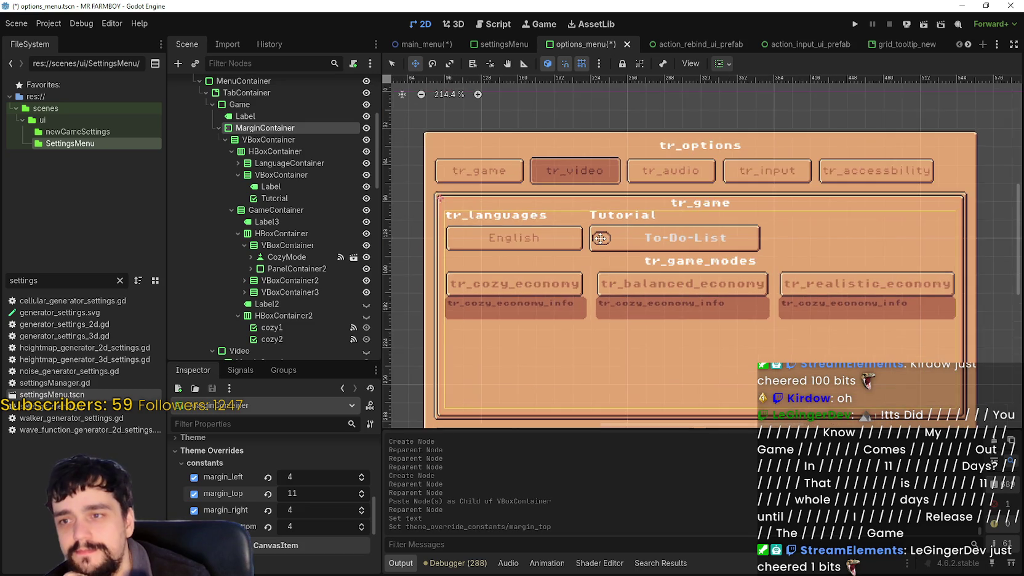
# Expand VBoxContainer2 in the Scene dock to list NormalMode, PanelContainer2 and Label
pyautogui.scroll(-4, 600, 238)
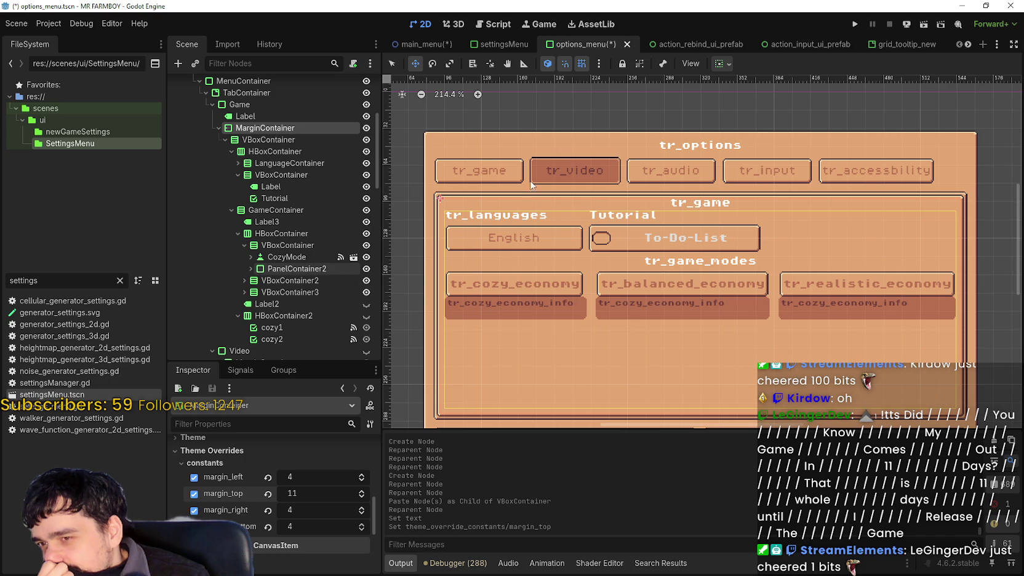
pyautogui.scroll(2, 743, 166)
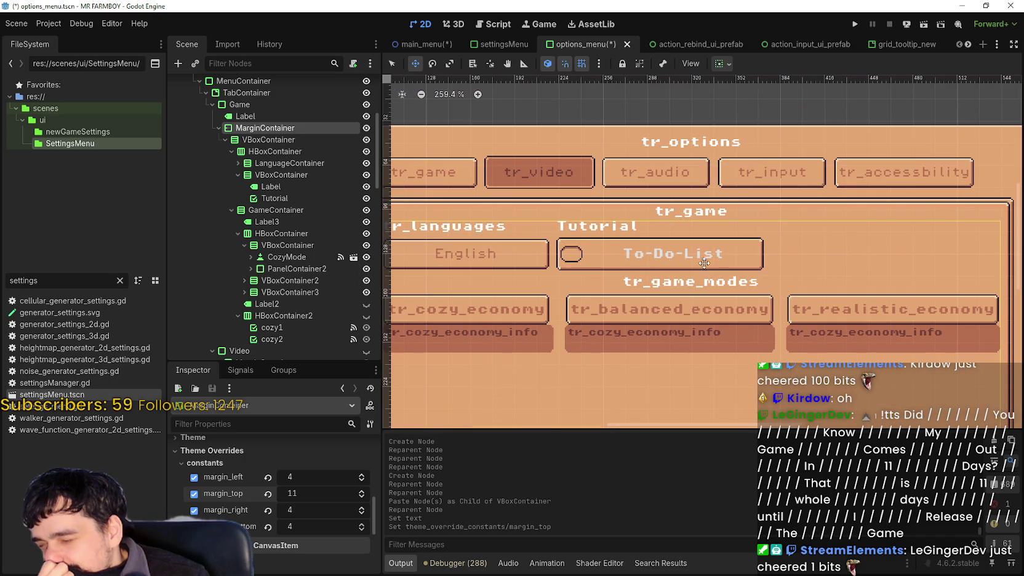
pyautogui.scroll(-4, 696, 266)
pyautogui.scroll(3, 560, 281)
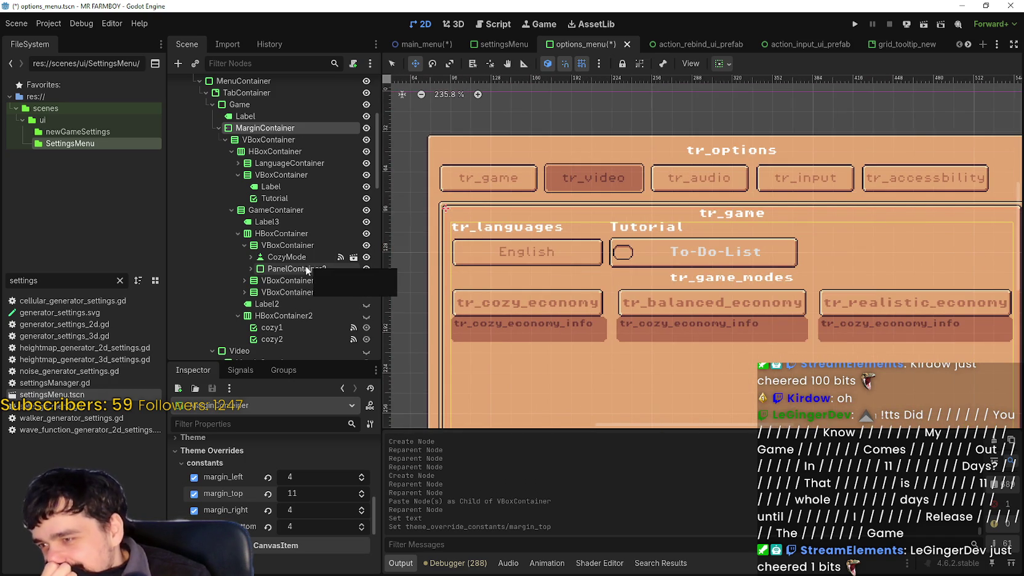
pyautogui.scroll(-3, 306, 265)
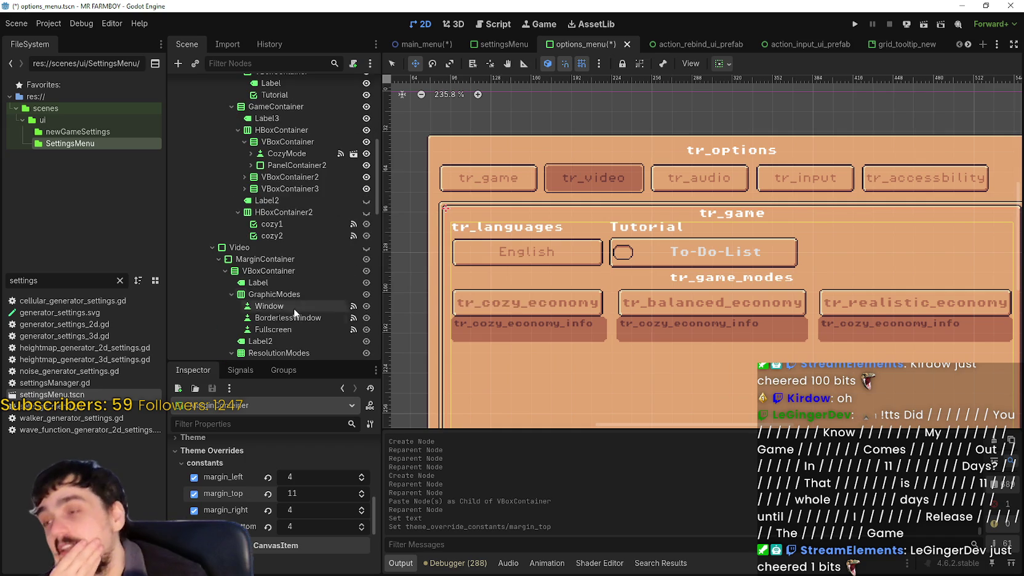
pyautogui.scroll(2, 241, 210)
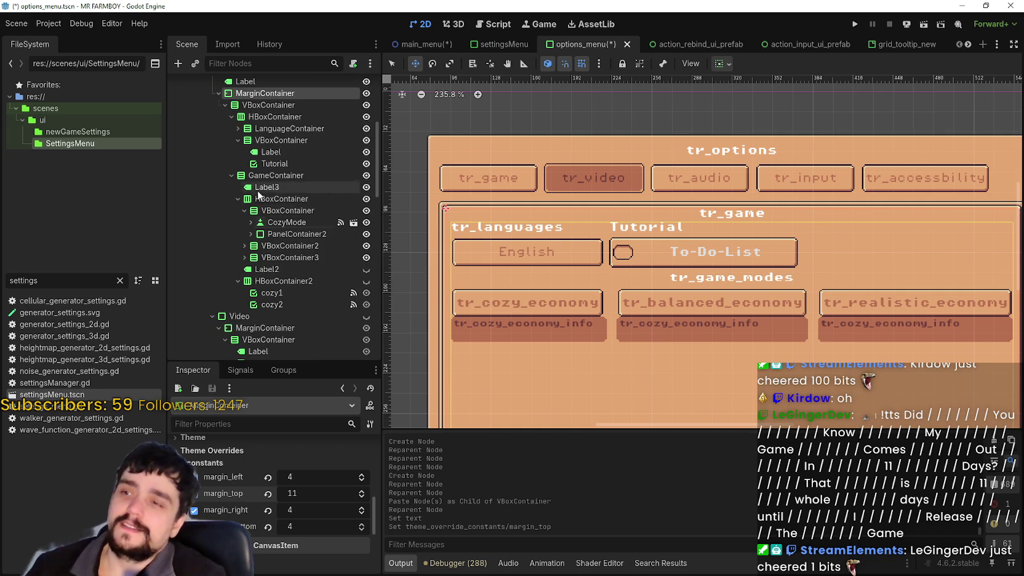
pyautogui.scroll(-1, 245, 221)
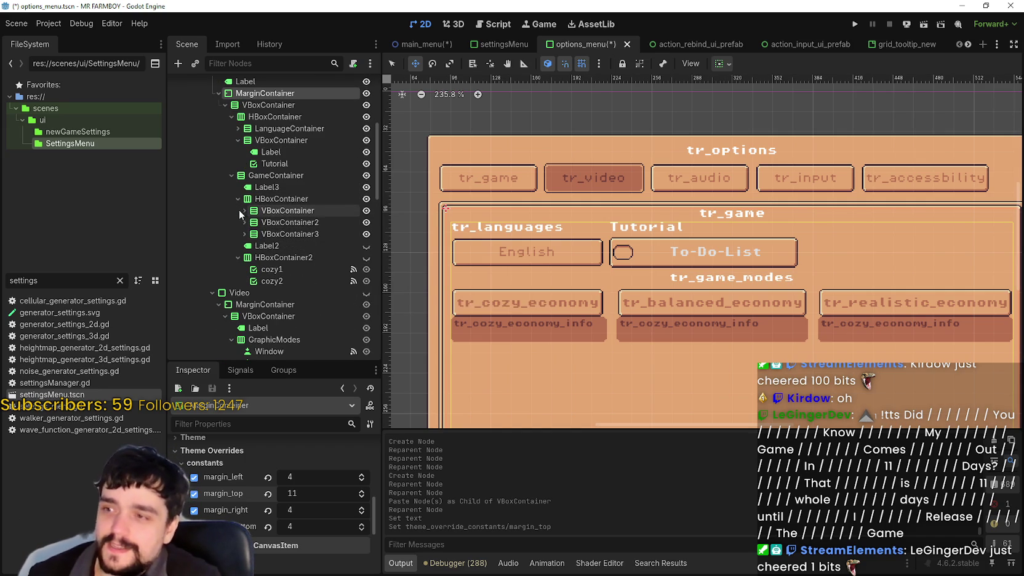
pyautogui.scroll(1, 249, 233)
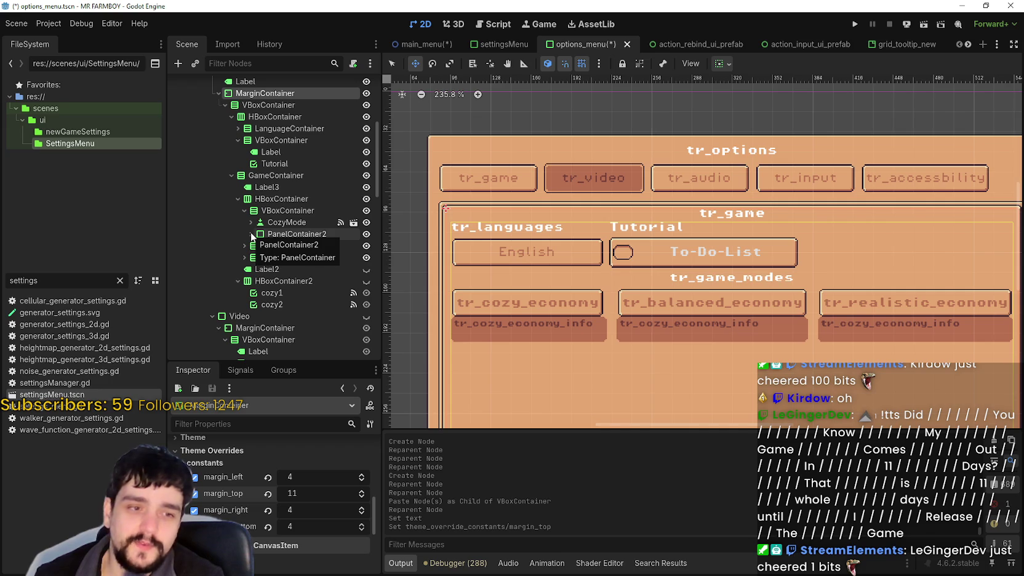
pyautogui.click(244, 246)
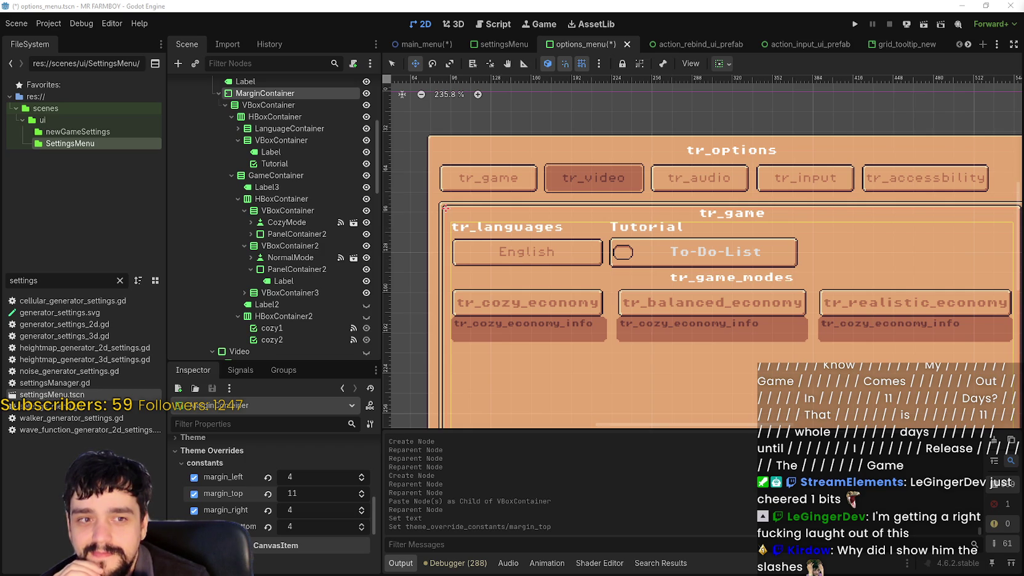
pyautogui.scroll(1, 699, 233)
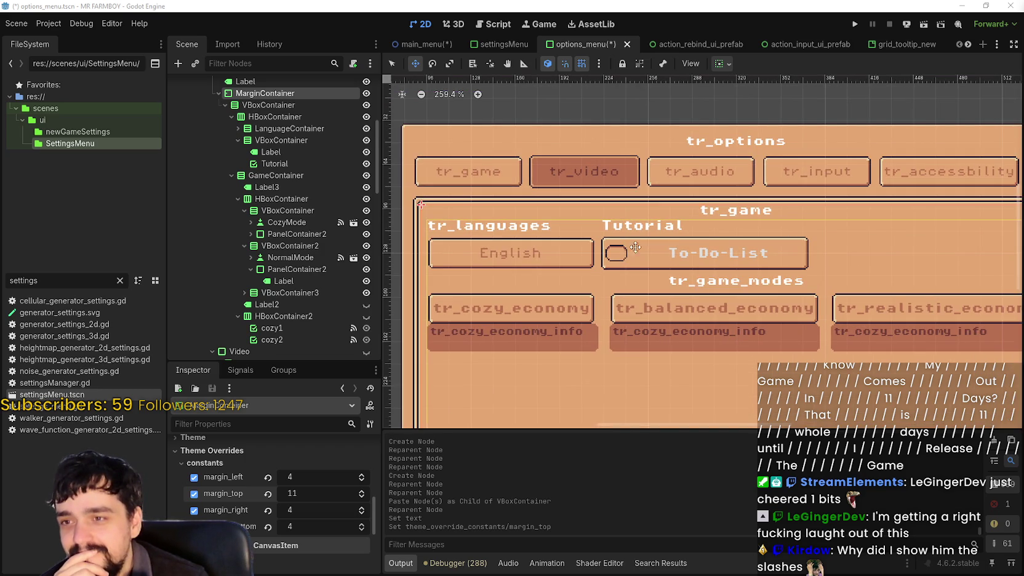
# Set the Tutorial toggle's horizontal and vertical container sizing to Shrink Begin
pyautogui.click(338, 163)
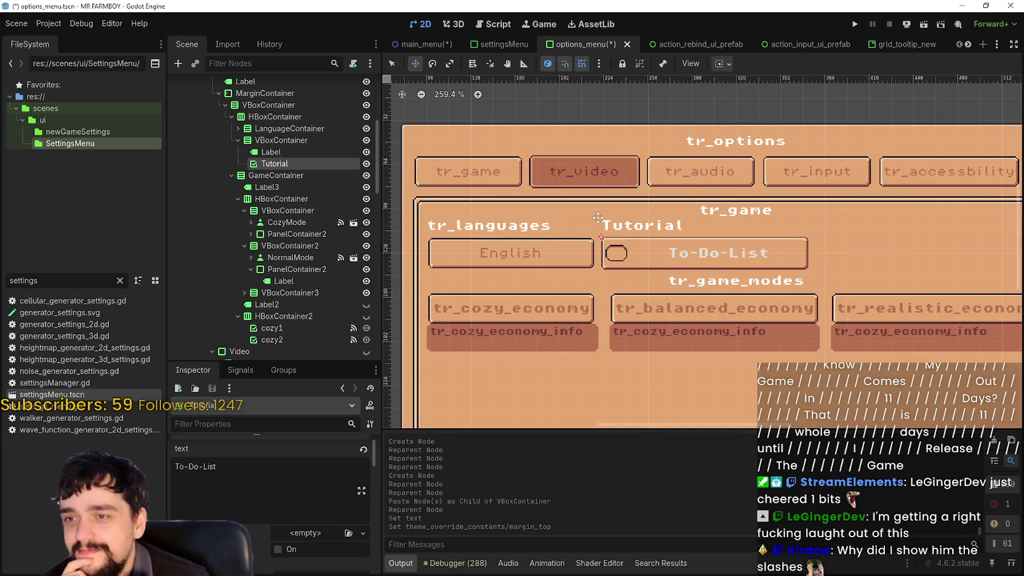
pyautogui.scroll(-2, 685, 189)
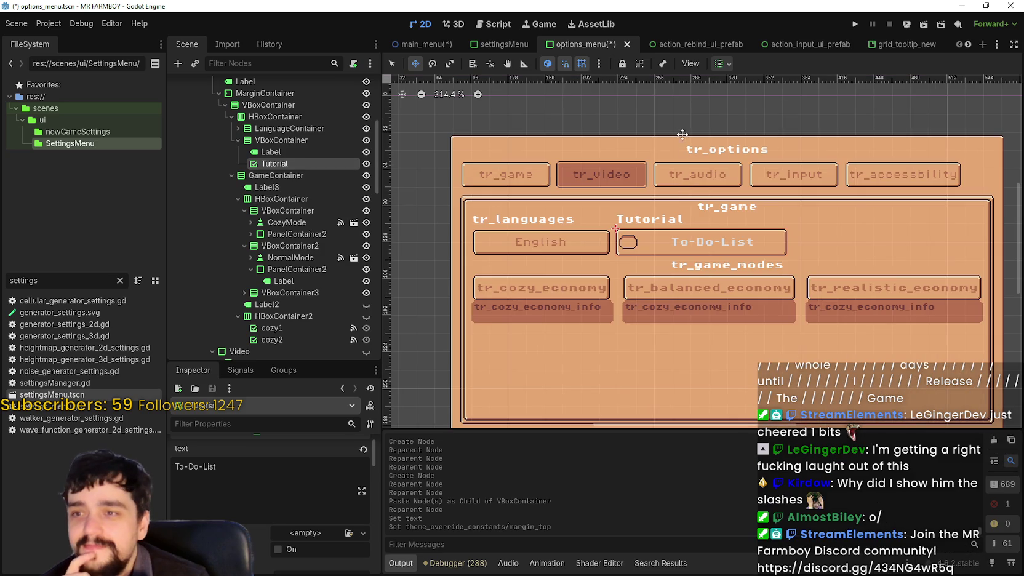
pyautogui.click(723, 64)
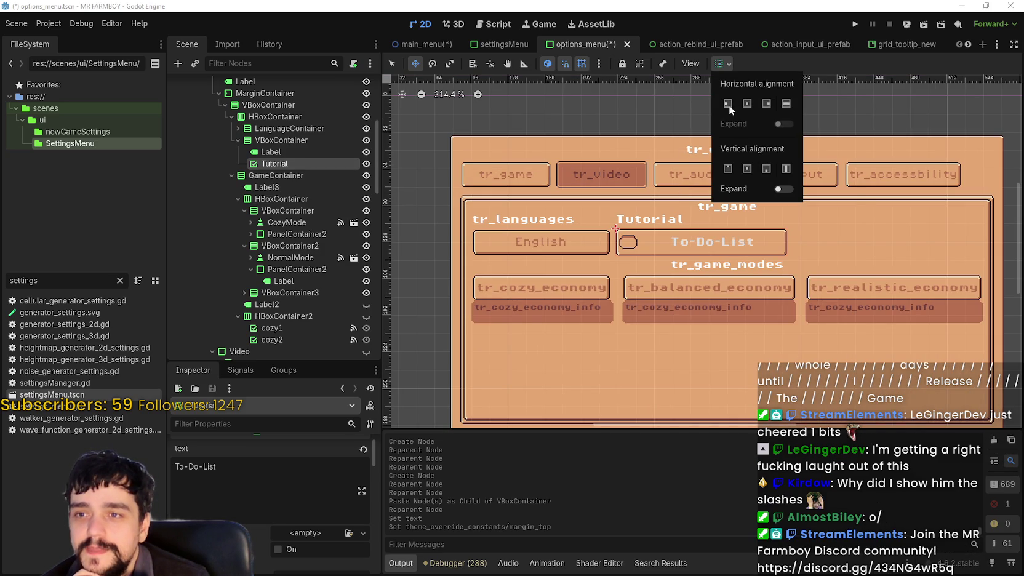
pyautogui.scroll(-10, 274, 504)
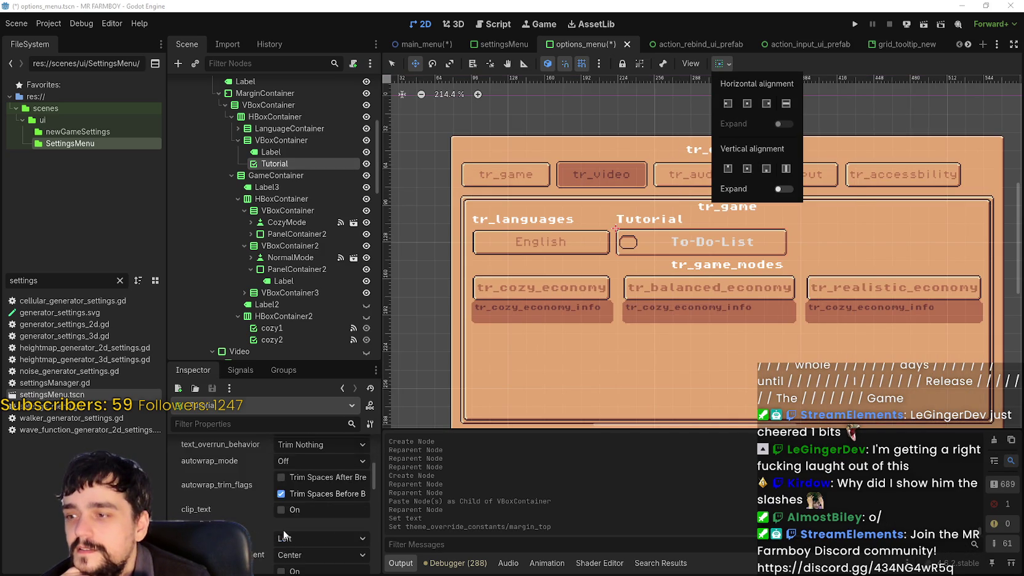
pyautogui.click(727, 103)
pyautogui.click(727, 168)
pyautogui.scroll(2, 619, 301)
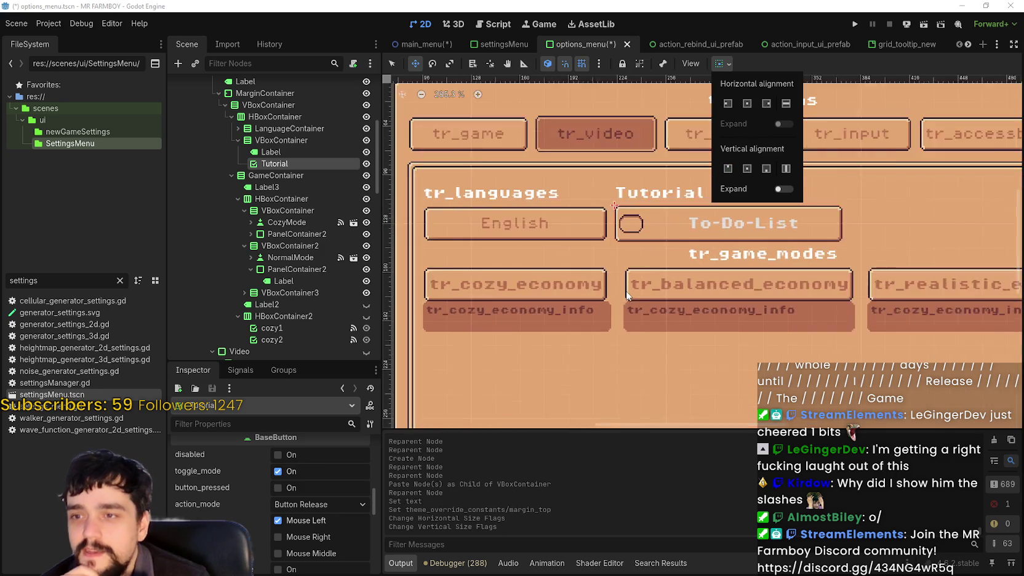
# Select the Tutorial heading Label and review its Inspector properties
pyautogui.click(298, 151)
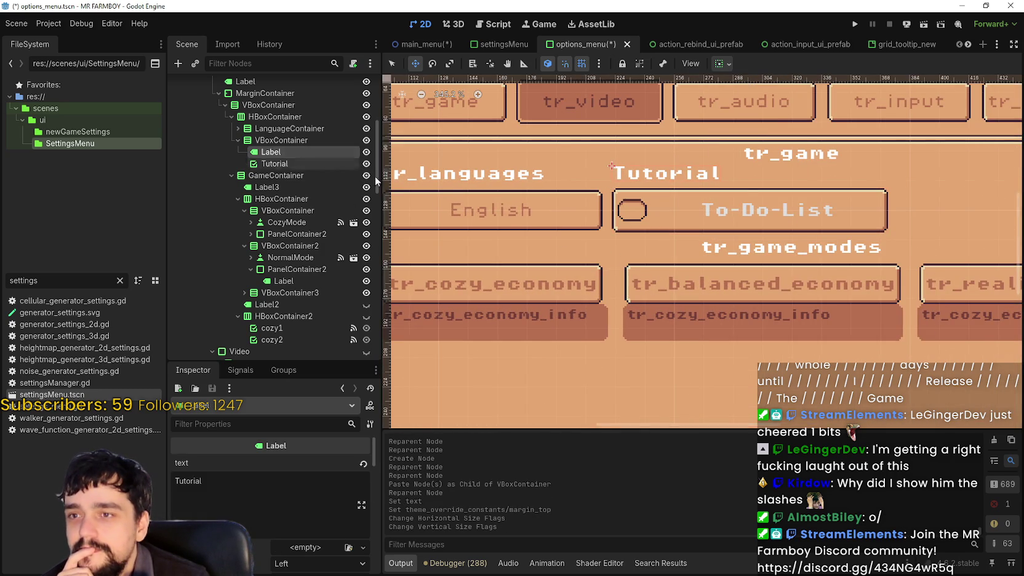
pyautogui.scroll(-2, 802, 300)
pyautogui.scroll(3, 738, 277)
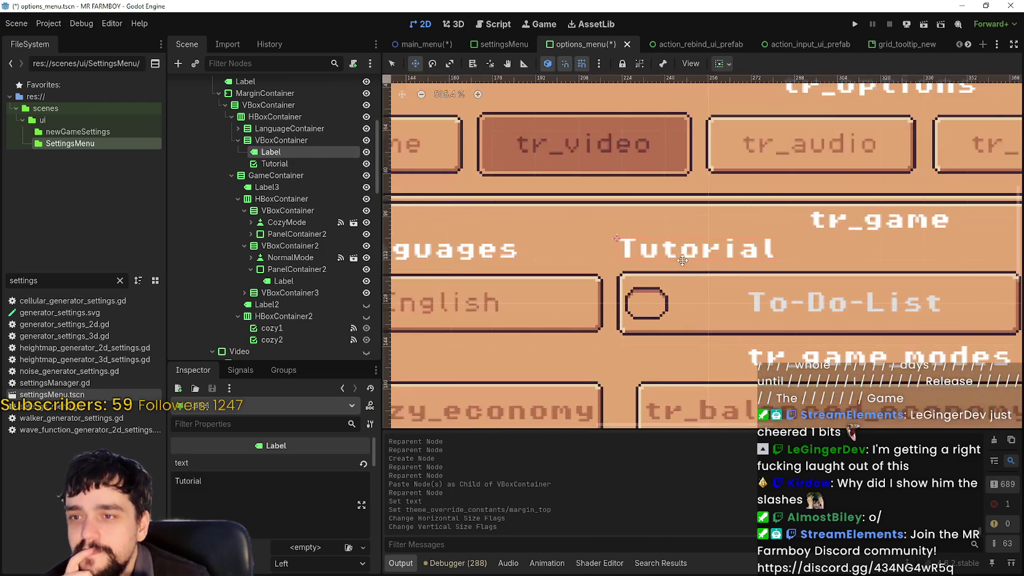
pyautogui.scroll(-2, 690, 257)
pyautogui.scroll(-4, 690, 257)
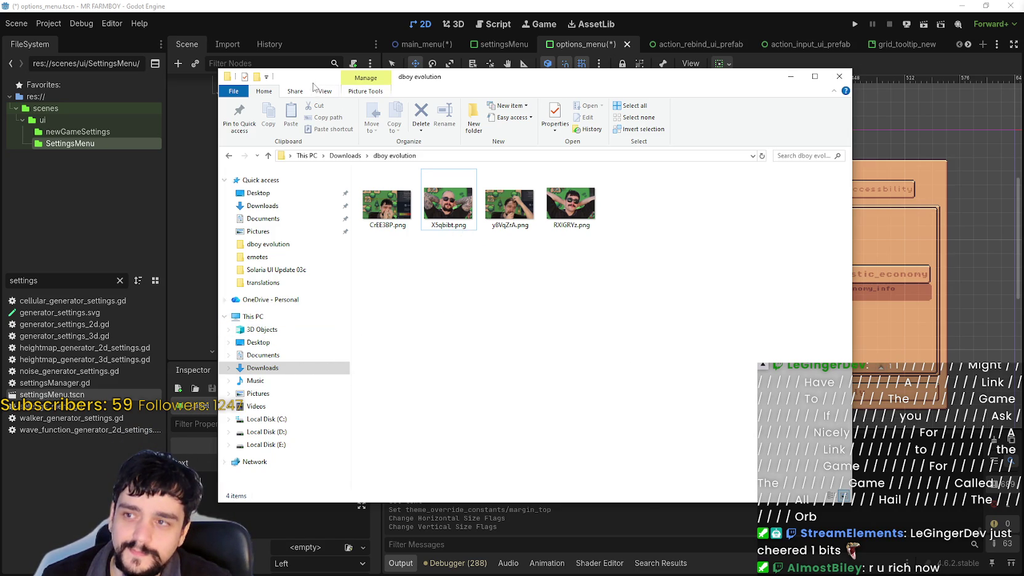
# Leave the dboy evolution folder and return to the Godot editor with Alt+Tab
pyautogui.hotkey('alt', 'Tab')
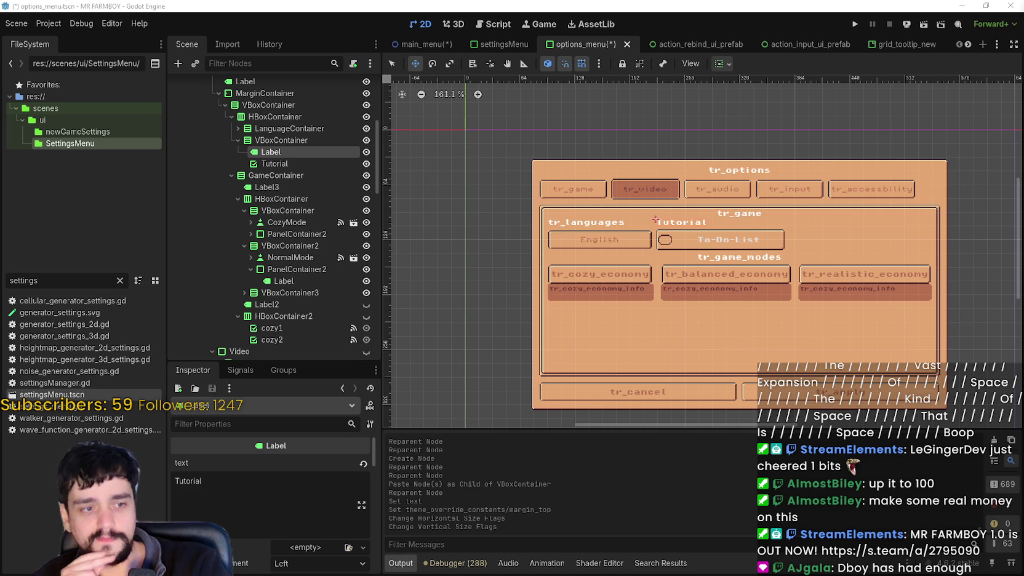
# Switch to the Paint window showing the TaxReveal2025.png sales screenshot
pyautogui.hotkey('alt', 'Tab')
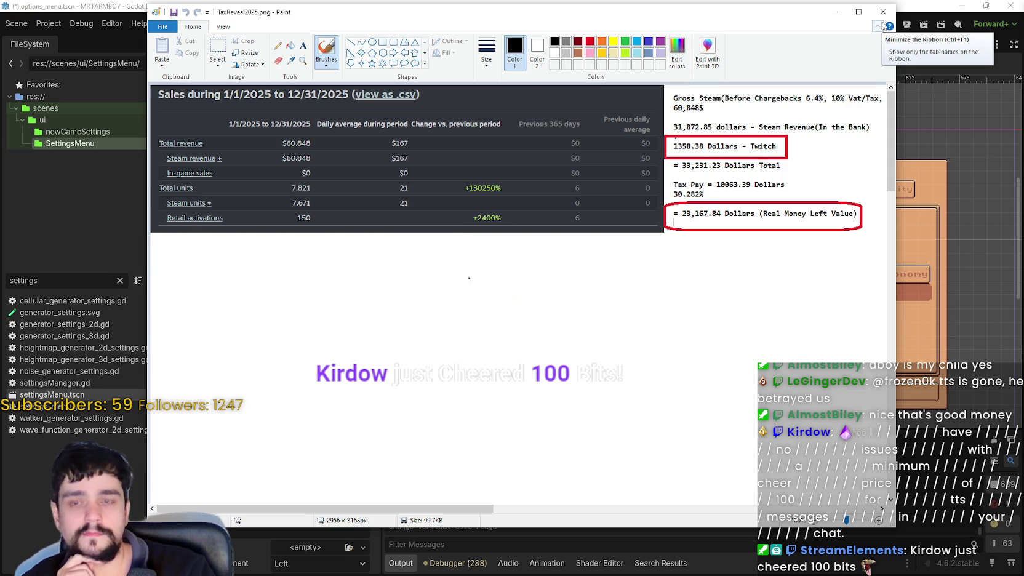
# Close the Paint window showing TaxReveal2025.png
pyautogui.click(883, 12)
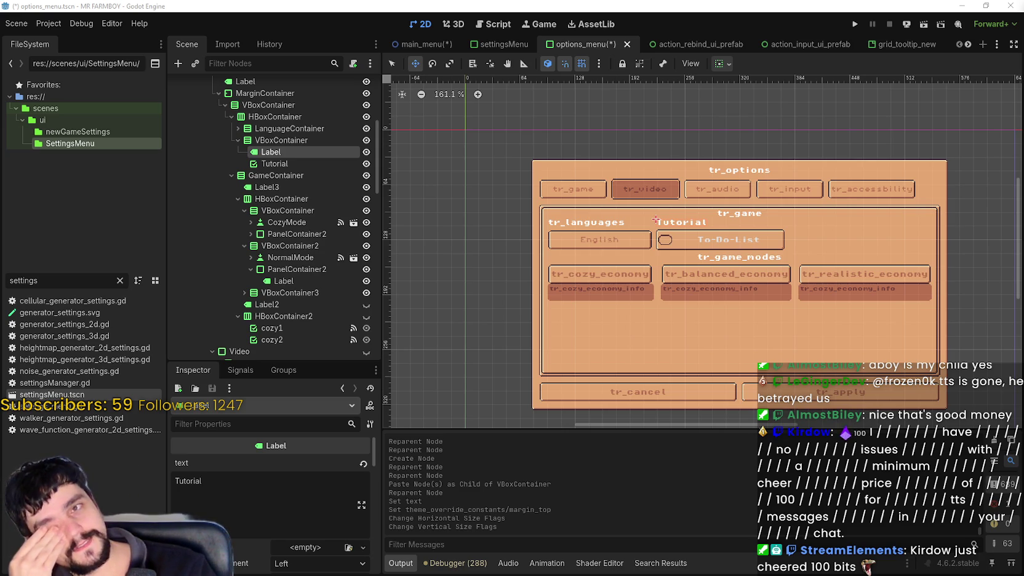
# Launch Windows Calculator over the editor and enter 60,000
pyautogui.scroll(3, 634, 277)
pyautogui.rightClick(643, 292)
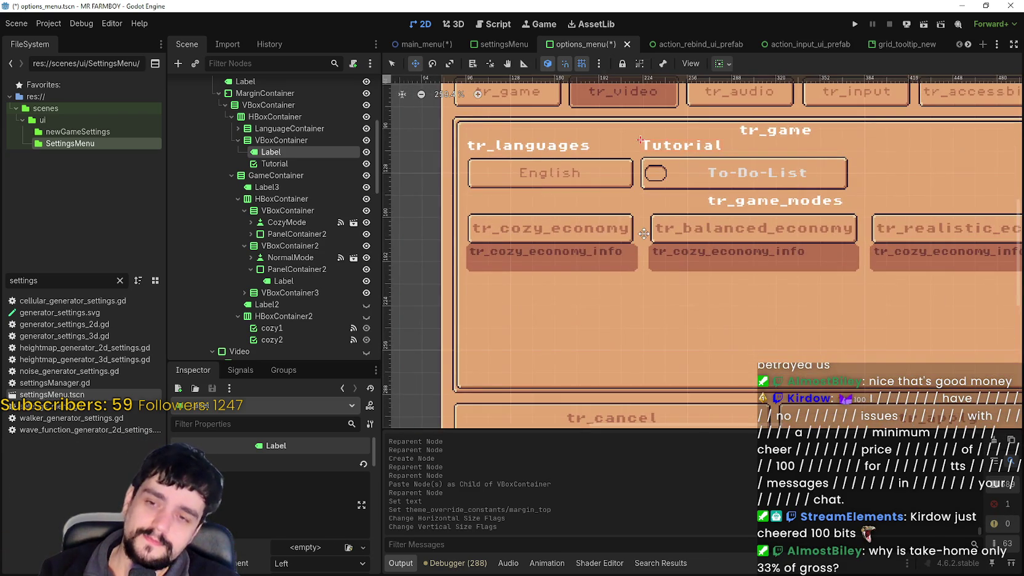
pyautogui.scroll(-2, 643, 233)
pyautogui.scroll(2, 643, 233)
pyautogui.scroll(-2, 644, 233)
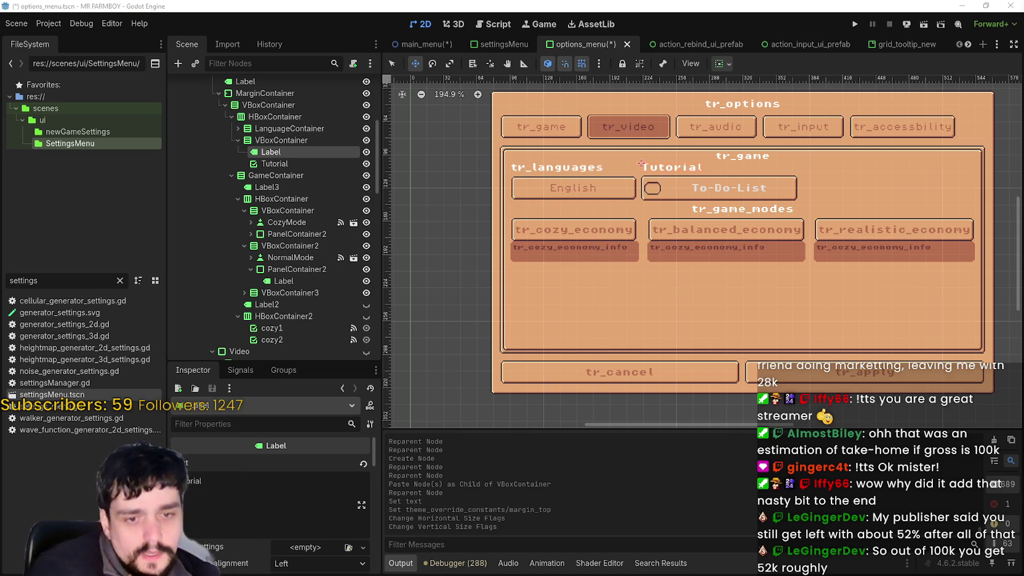
pyautogui.press('XF86Calculator')
pyautogui.write('60,000')
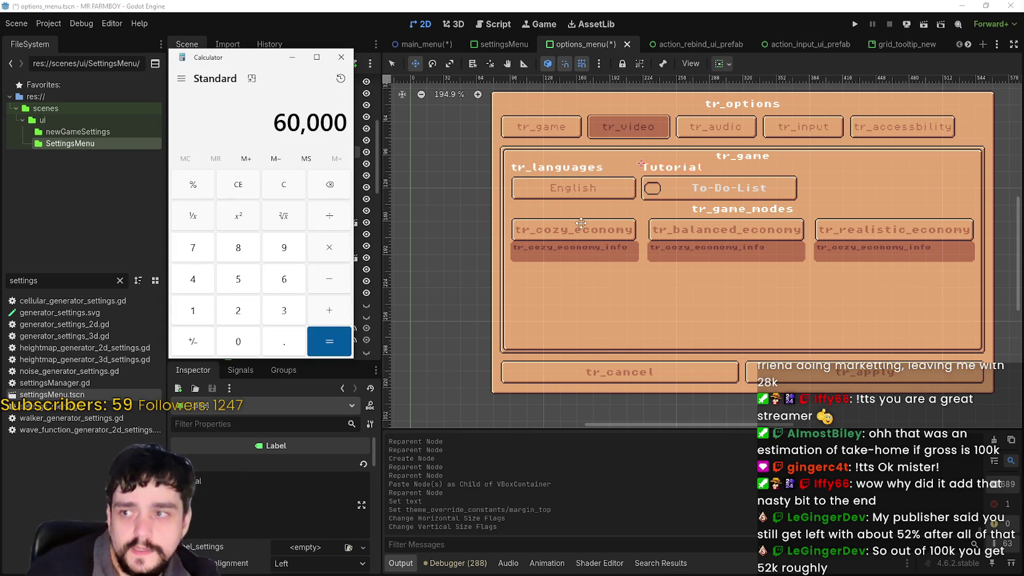